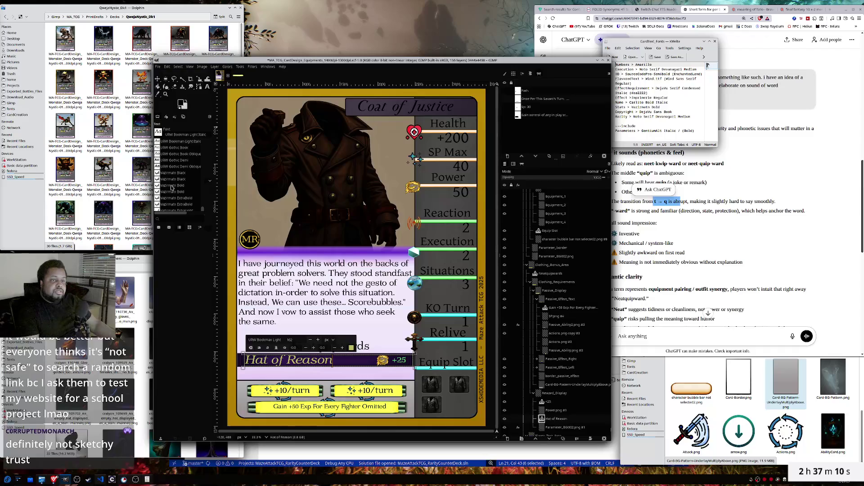
- Try Vazirmatn Bold and then Vazirmatn Light on the Hat of Reason title
left_click(172, 187)
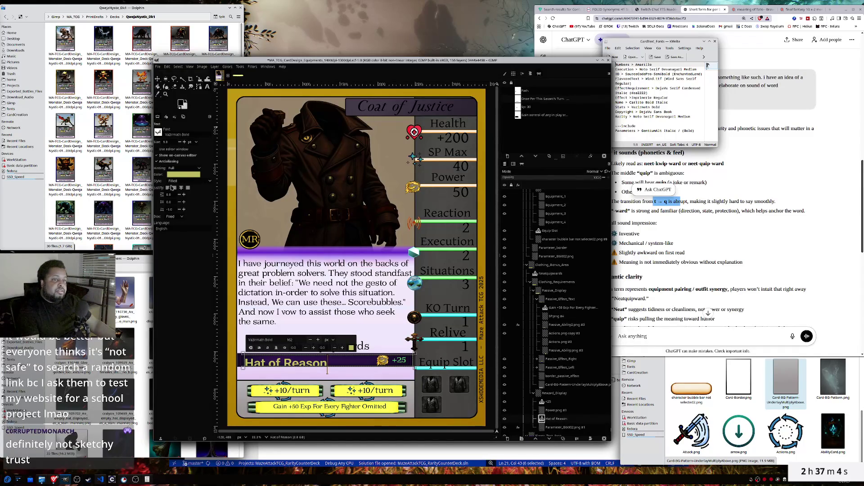
left_click(158, 132)
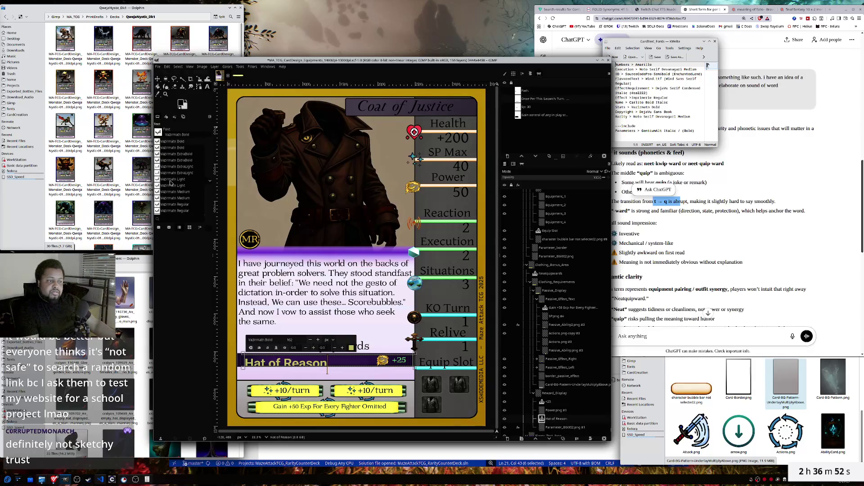
left_click(171, 183)
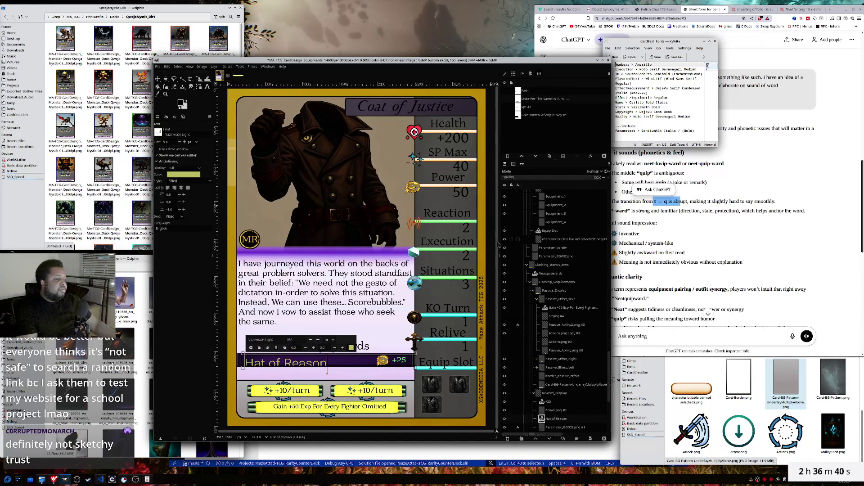
left_click(370, 345)
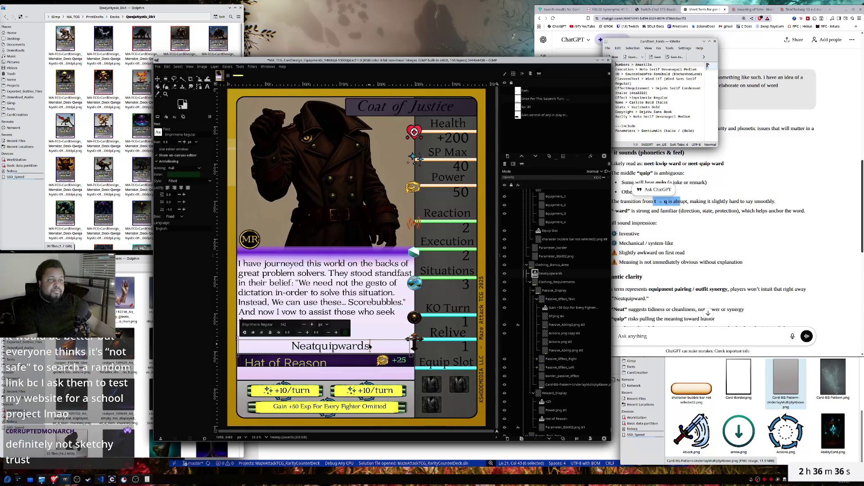
left_click(328, 364)
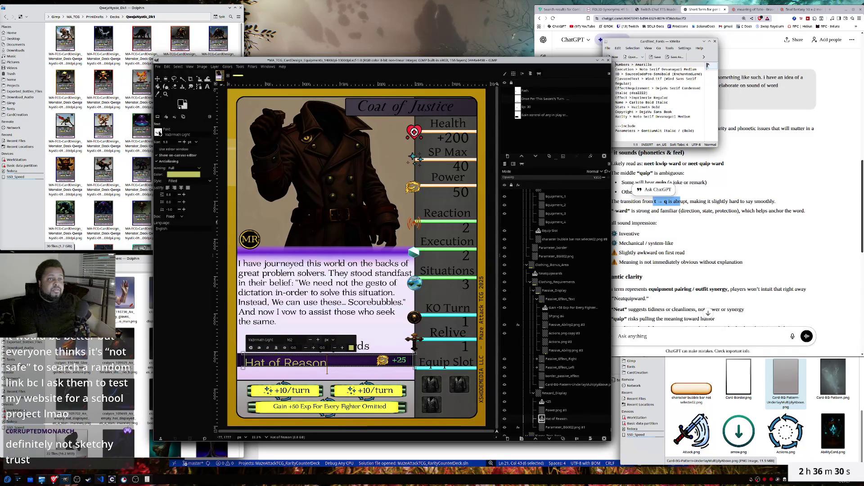
- Scroll up the font list and apply Imprimerie Regular to the Hat of Reason text
left_click(180, 135)
scroll(192, 179, "up", 4)
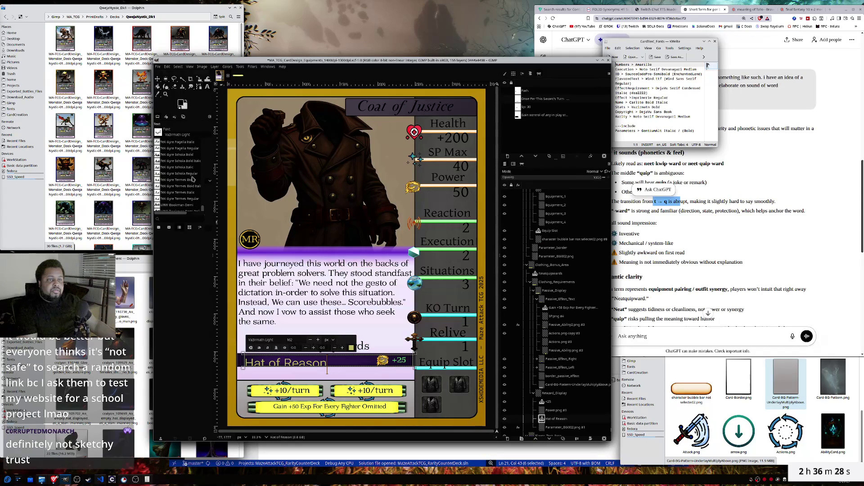
scroll(192, 180, "up", 5)
scroll(192, 179, "up", 5)
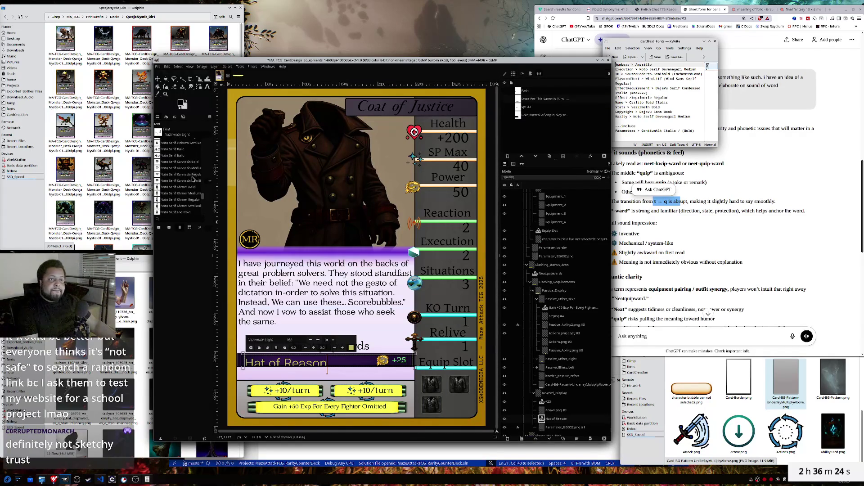
scroll(192, 179, "up", 3)
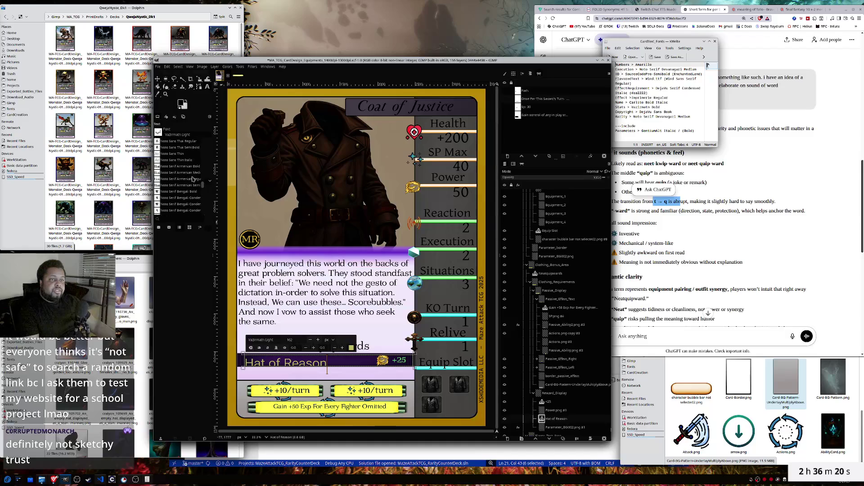
scroll(193, 179, "up", 3)
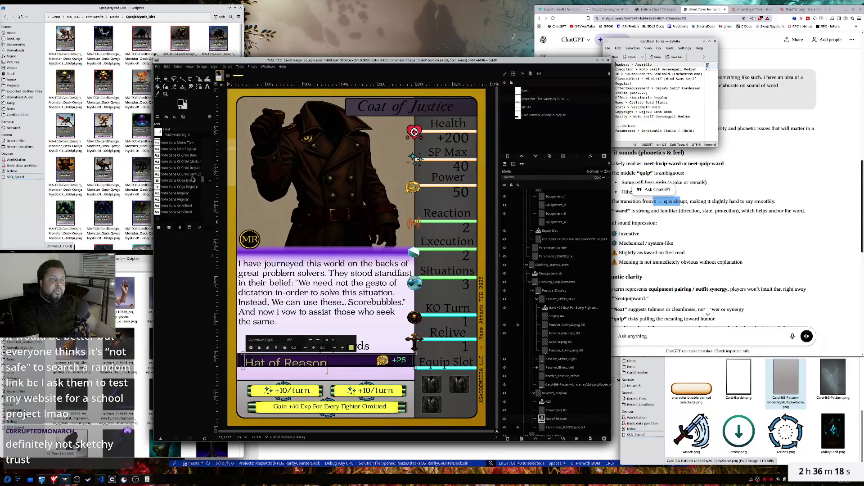
scroll(192, 179, "up", 5)
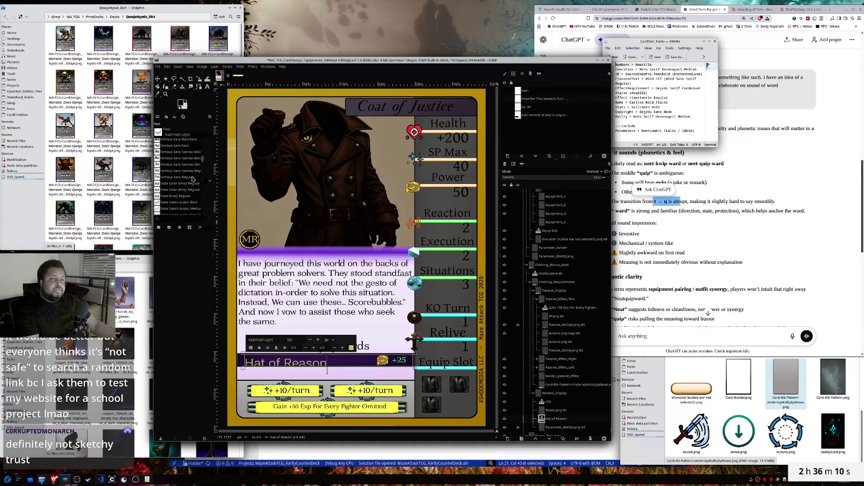
scroll(192, 179, "up", 5)
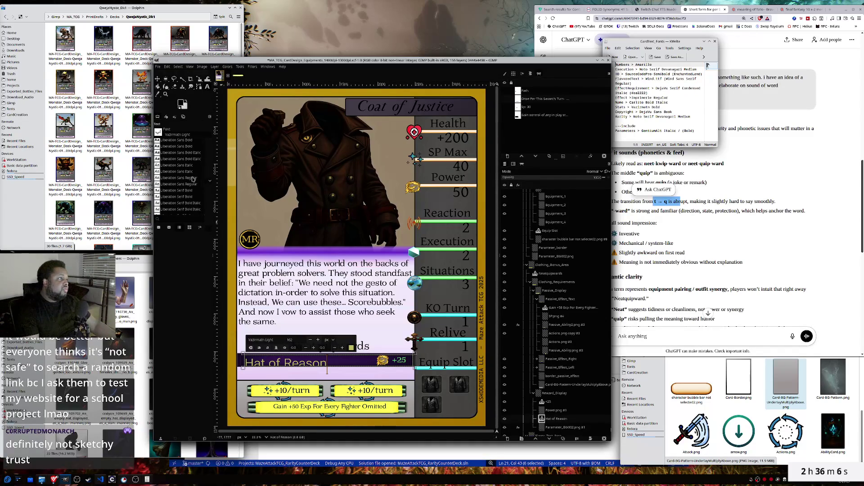
scroll(193, 179, "up", 3)
scroll(192, 180, "up", 2)
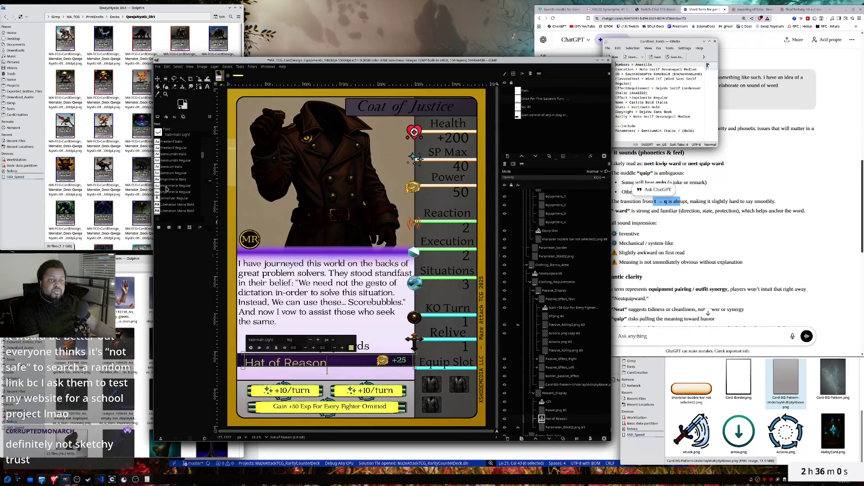
left_click(166, 188)
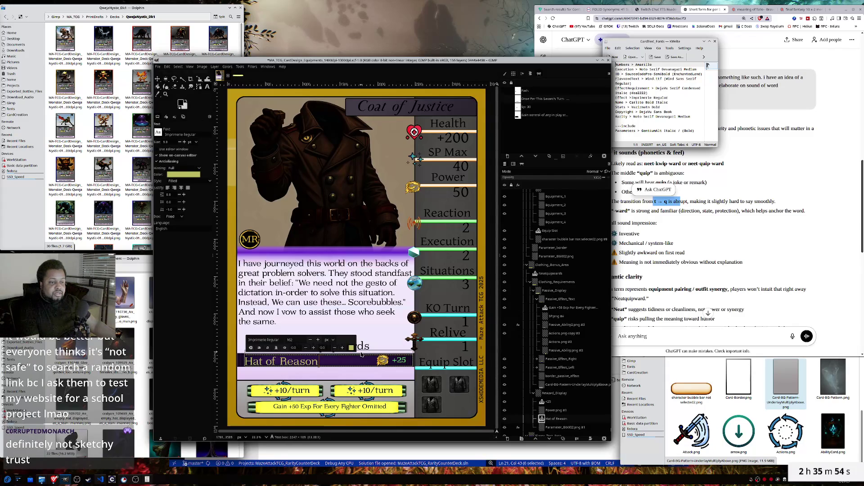
- Move the Hat of Reason line 3 pixels up and save the card file
left_click_drag(362, 355, 362, 353)
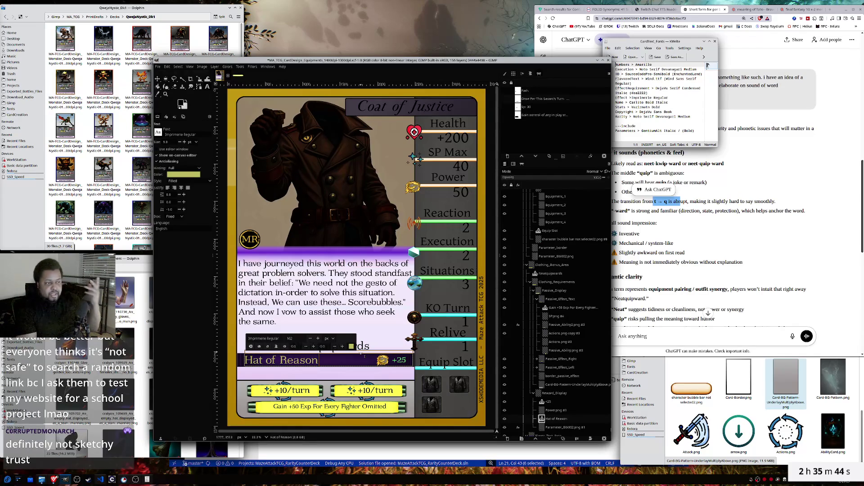
left_click(159, 67)
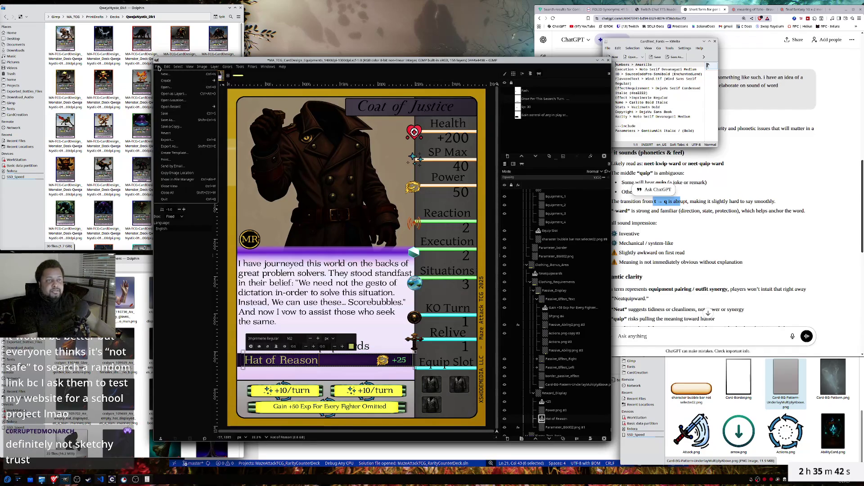
left_click(164, 115)
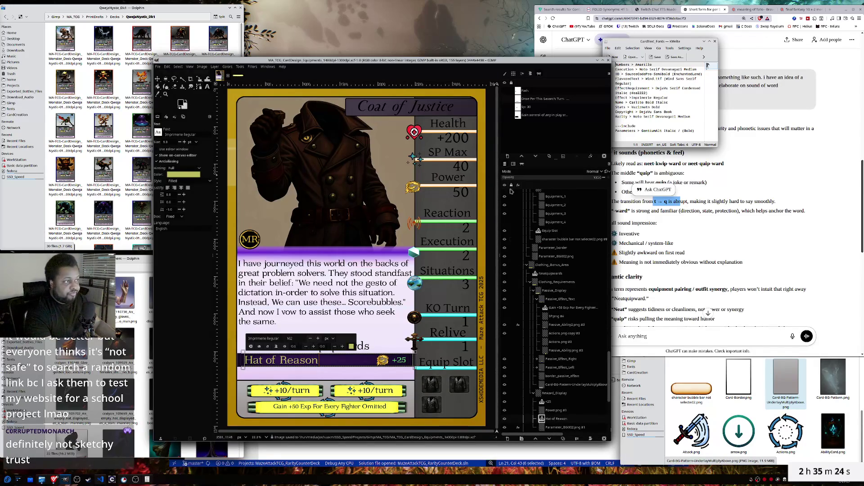
scroll(560, 326, "up", 4)
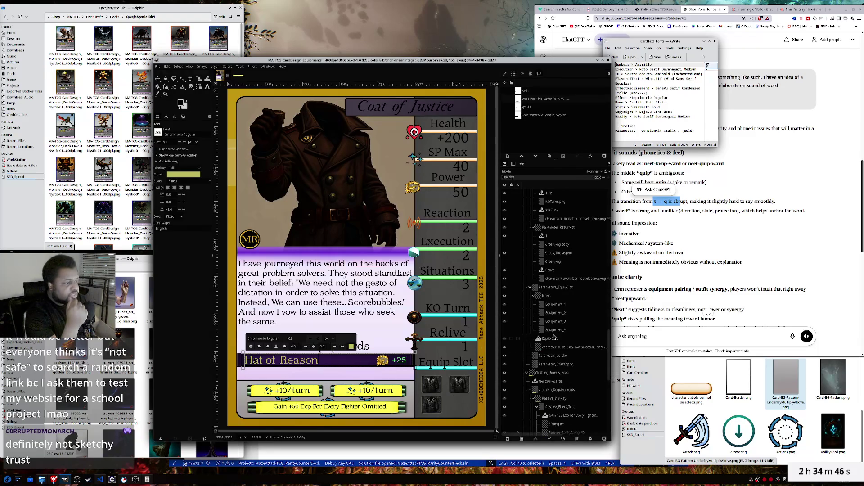
scroll(554, 337, "up", 5)
scroll(554, 337, "up", 3)
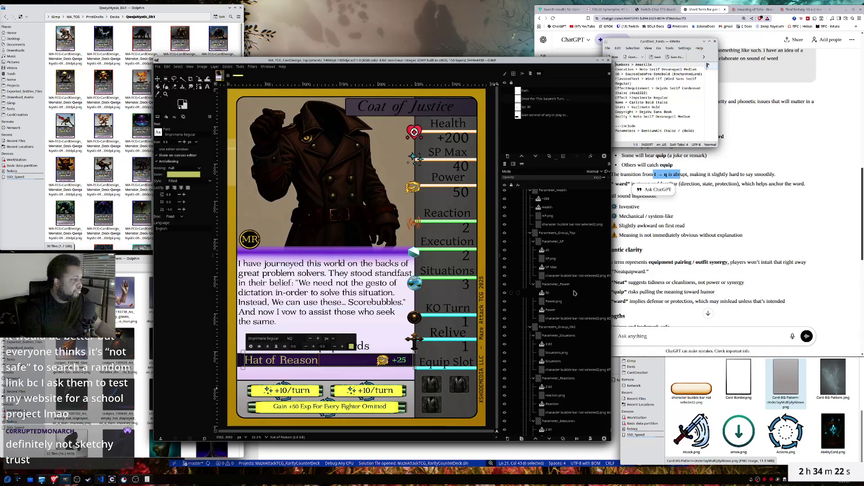
scroll(574, 293, "up", 5)
scroll(574, 293, "up", 3)
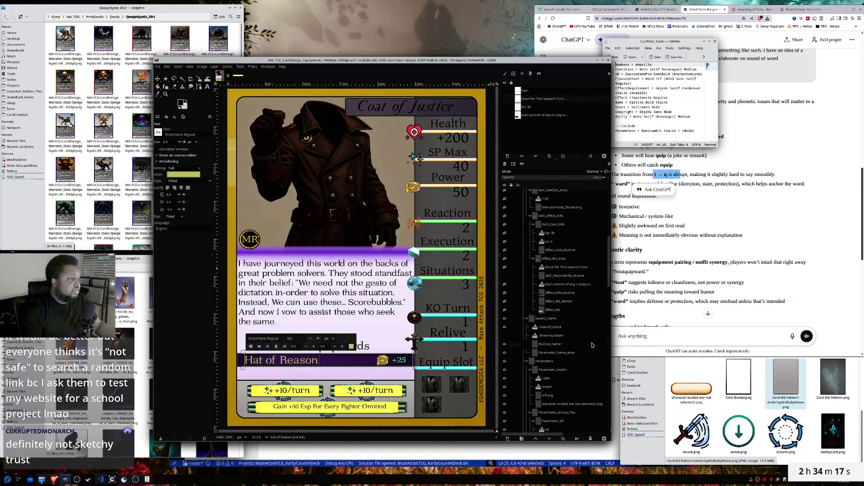
scroll(576, 339, "up", 3)
scroll(576, 339, "up", 2)
scroll(576, 339, "down", 2)
scroll(576, 339, "down", 2)
scroll(576, 339, "down", 2)
scroll(576, 339, "down", 2)
scroll(576, 339, "down", 5)
scroll(577, 339, "down", 5)
scroll(576, 339, "down", 4)
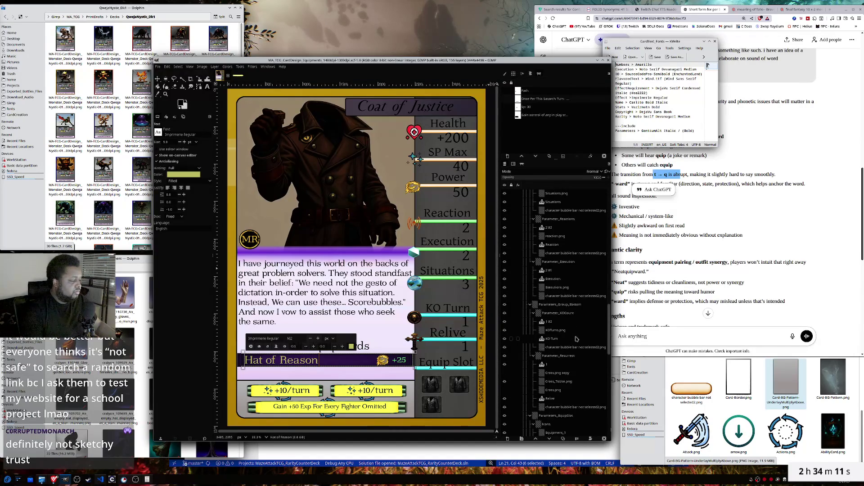
scroll(576, 339, "down", 4)
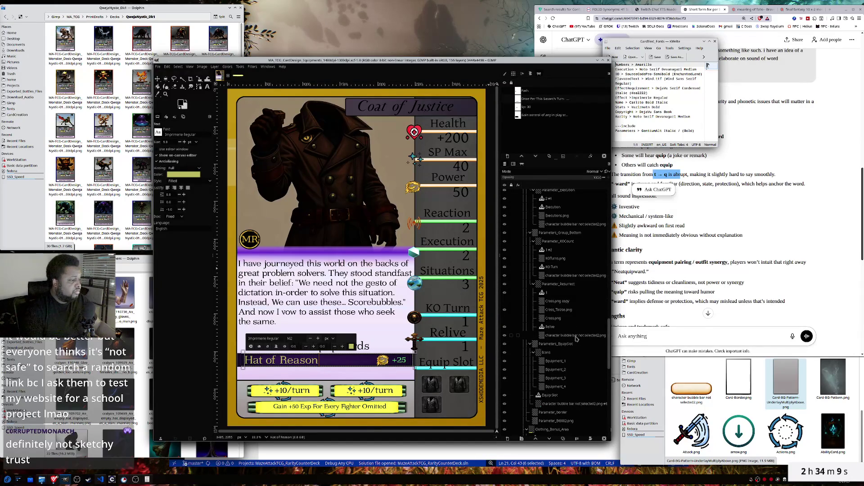
left_click(504, 363)
- Hide the second and third jacket icons, select Parameters_EquipSlot, and draw a new Equip Slot text box
left_click(504, 370)
left_click(505, 379)
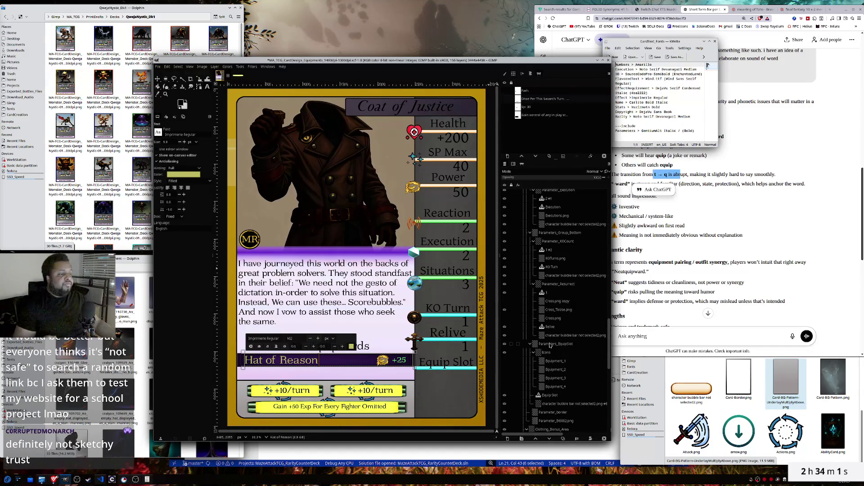
left_click(550, 345)
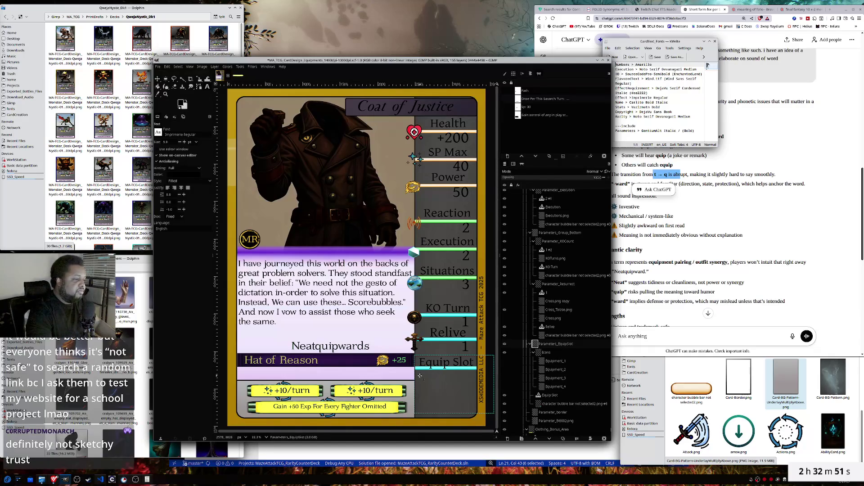
left_click_drag(419, 380, 476, 402)
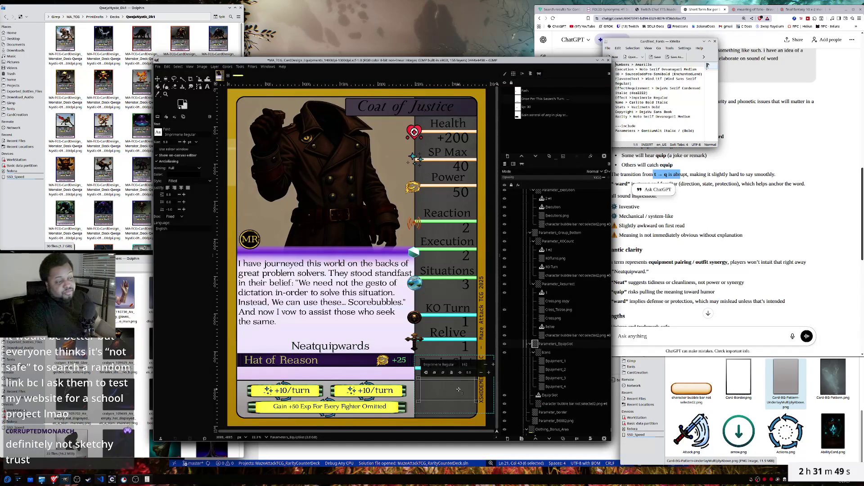
- Select the Relive text and character bubble bar layers, then bring up the file manager
left_click(550, 327)
left_click(564, 338)
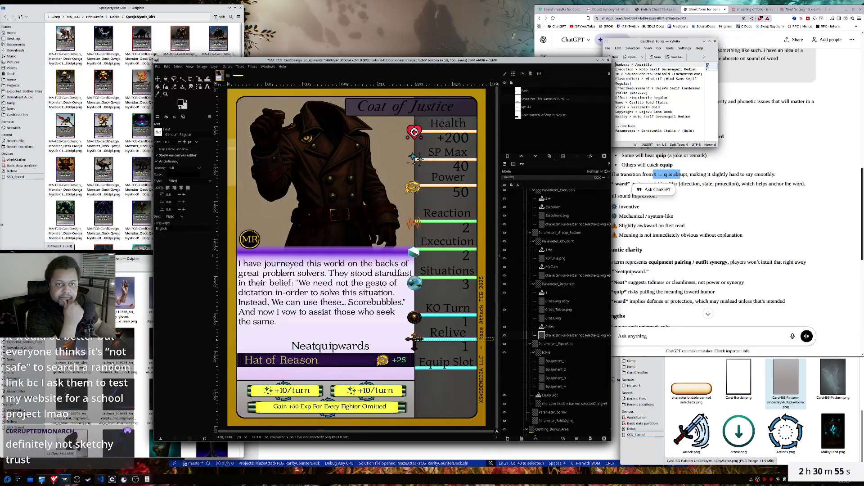
left_click(32, 230)
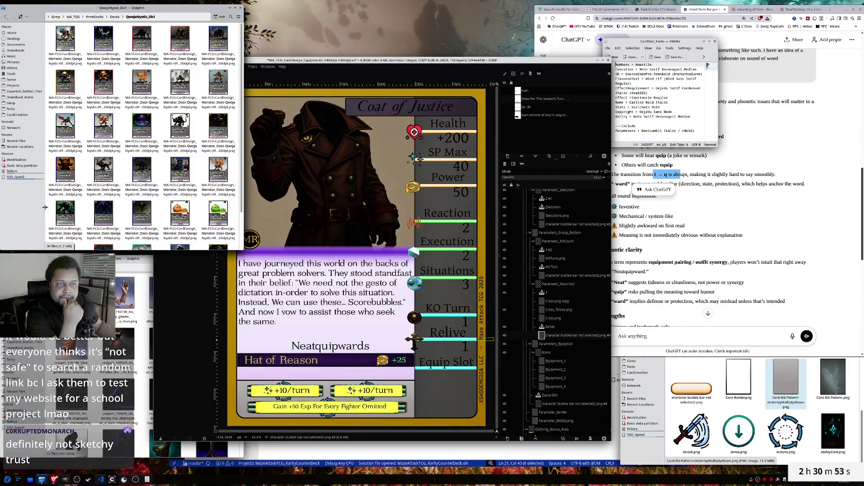
- Go up to PrintDrafts, enter the Savants folder, and view the Qweja Nystic card image
left_click(115, 19)
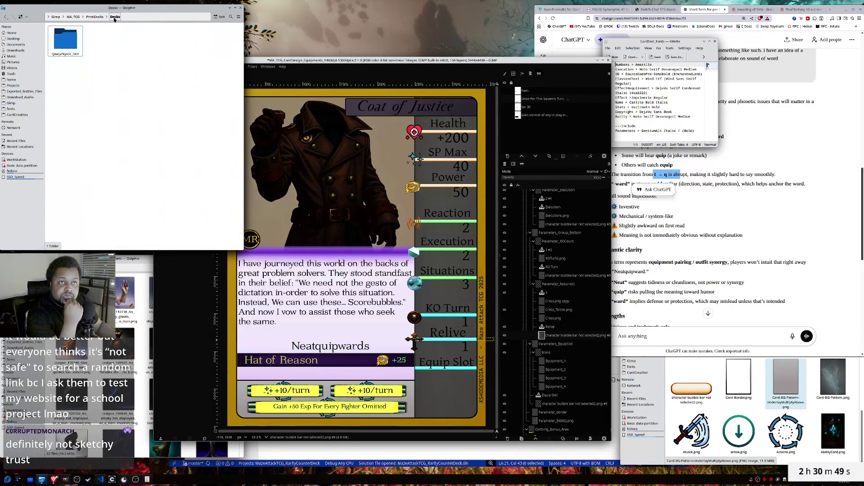
double_click(65, 40)
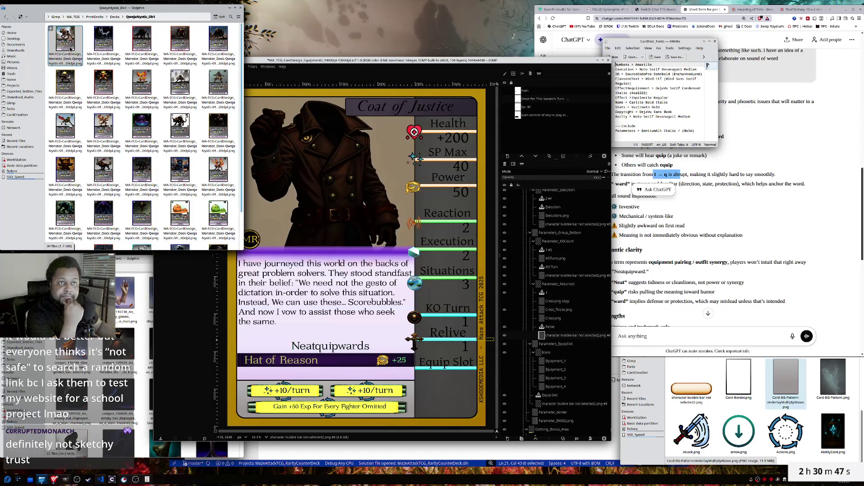
left_click(116, 16)
left_click(95, 17)
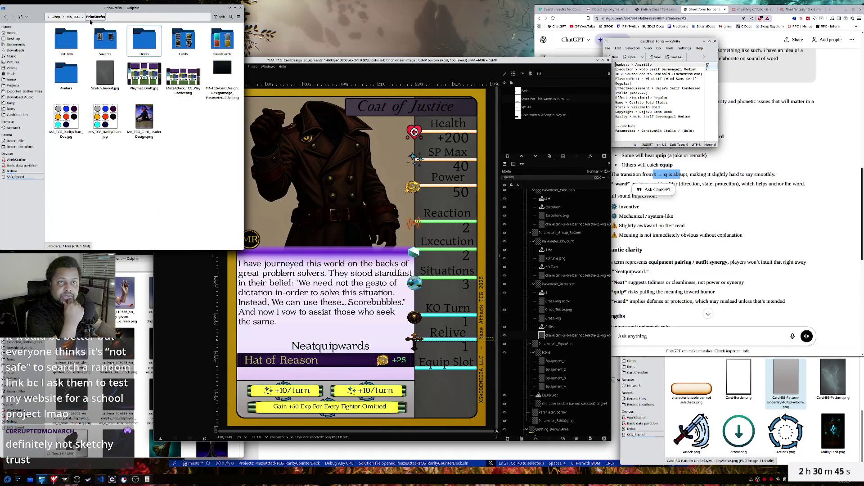
double_click(105, 40)
left_click(70, 46)
double_click(70, 46)
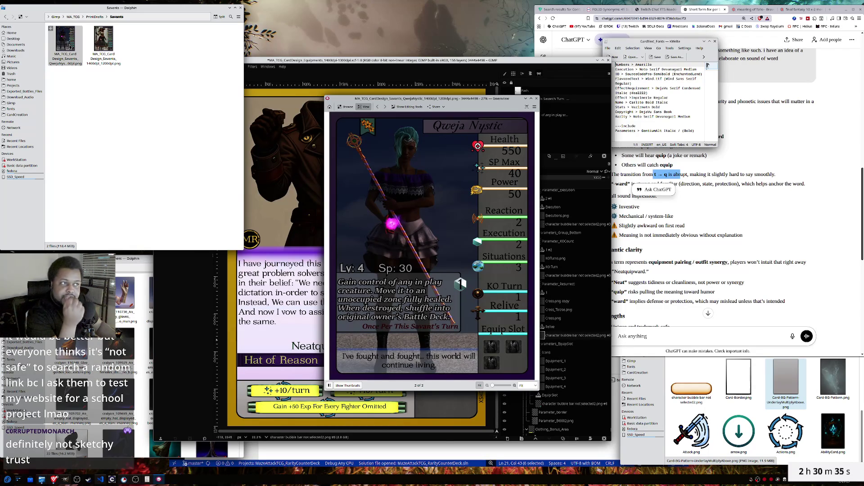
left_click(103, 44)
double_click(102, 44)
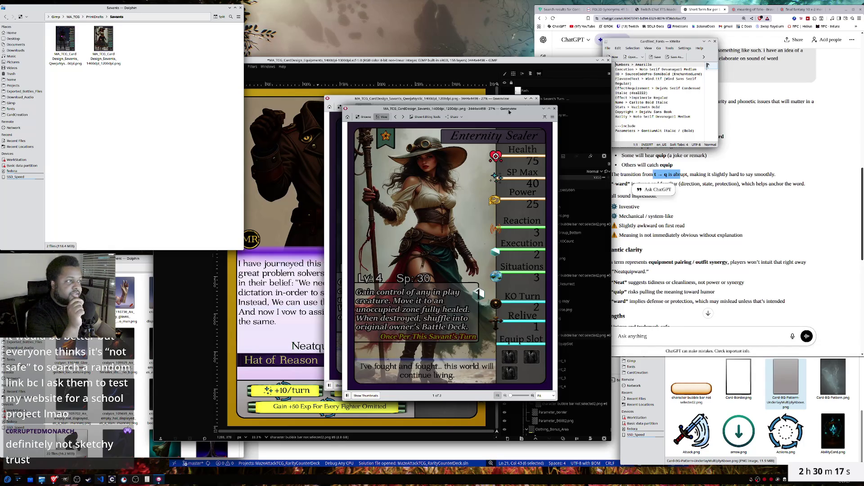
left_click(553, 109)
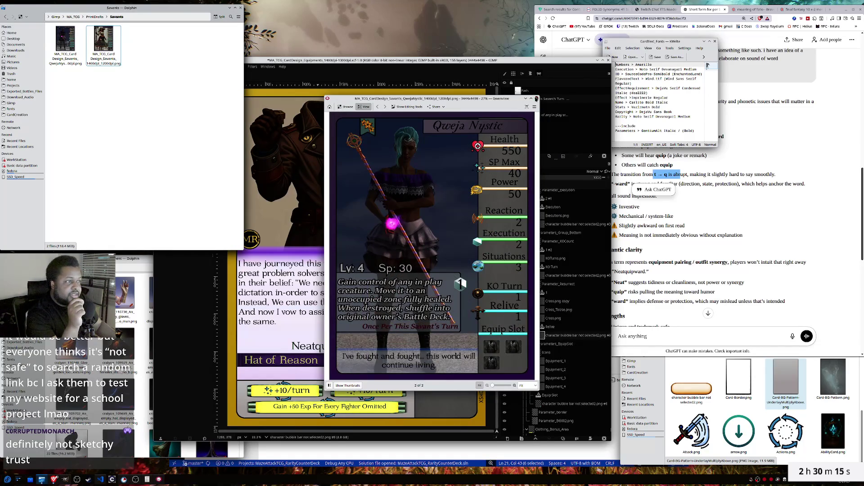
left_click(536, 99)
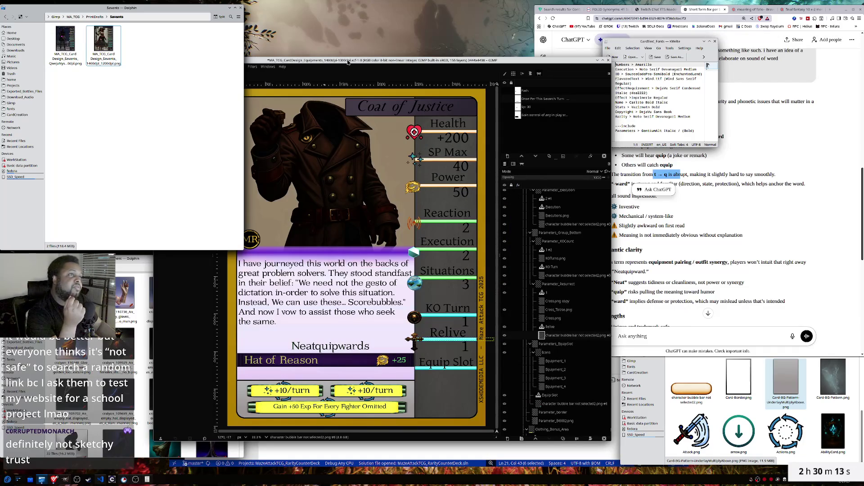
- Raise the GIMP card window, then switch to the Dolphin window of clothing images
left_click(348, 62)
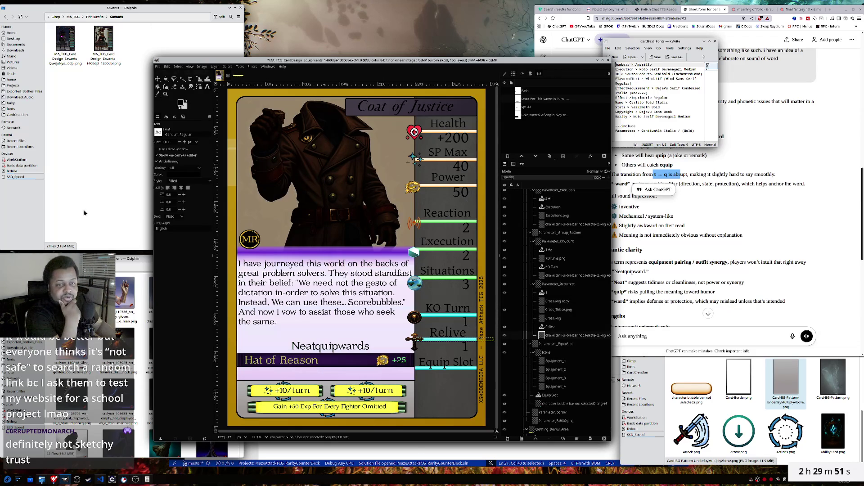
key("alt+Tab")
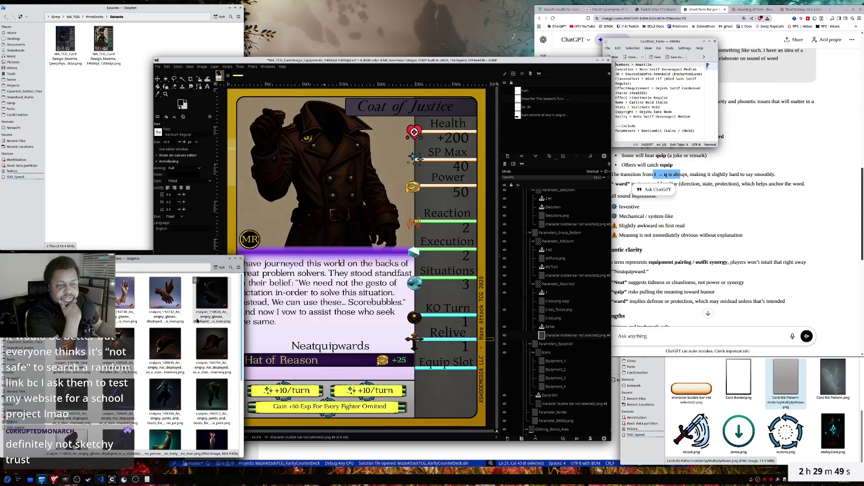
- Browse the glove, hat and boot thumbnails, then bring the Coat of Justice card back in front
scroll(197, 323, "down", 1)
scroll(197, 324, "down", 2)
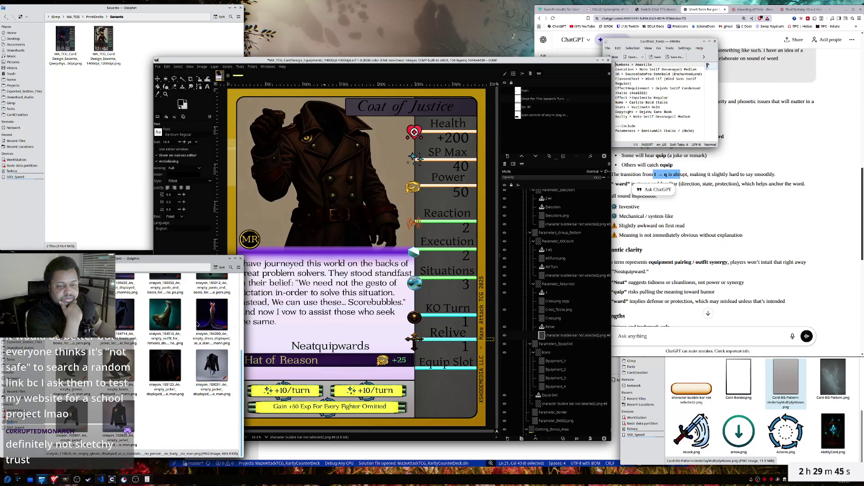
scroll(196, 324, "up", 1)
scroll(196, 324, "up", 2)
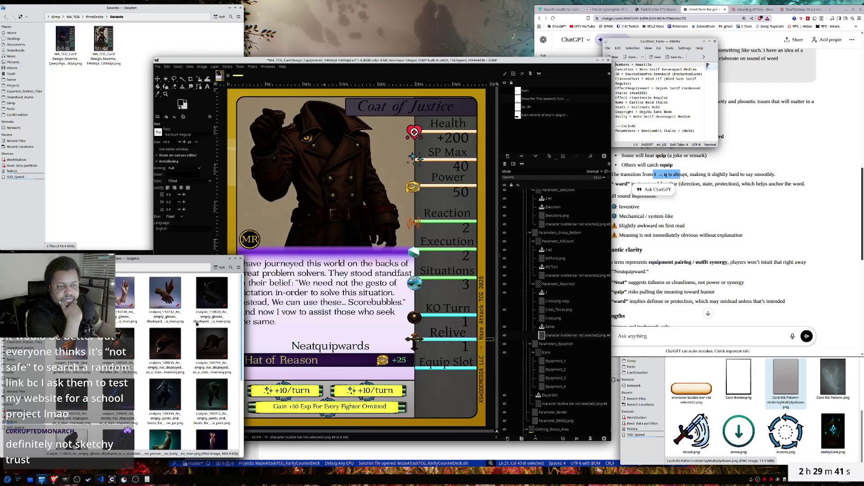
scroll(196, 323, "down", 2)
scroll(191, 325, "down", 1)
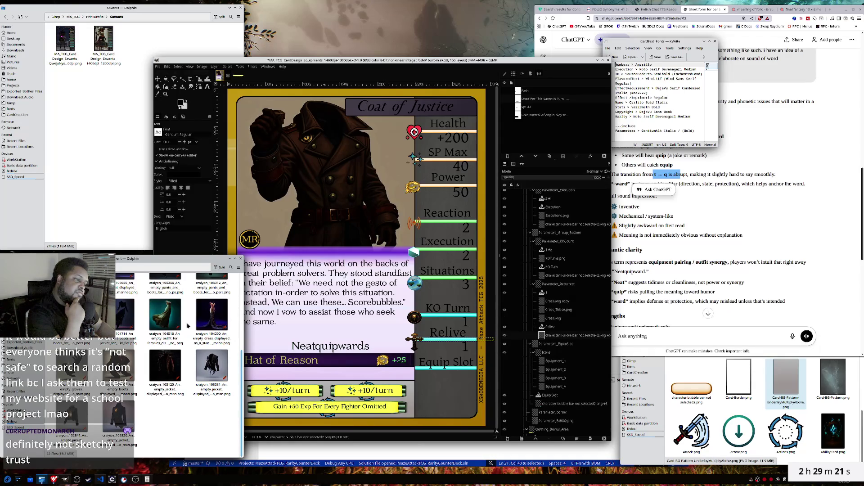
left_click(466, 64)
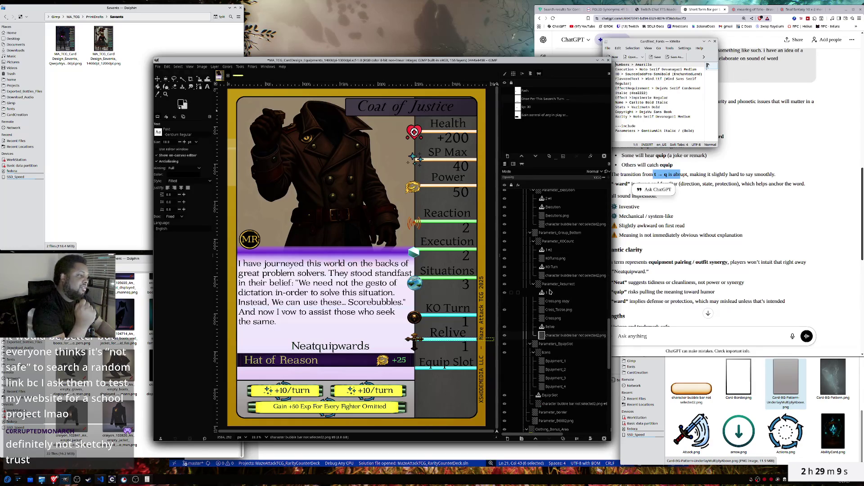
scroll(549, 297, "down", 1)
scroll(547, 311, "down", 1)
scroll(545, 322, "down", 1)
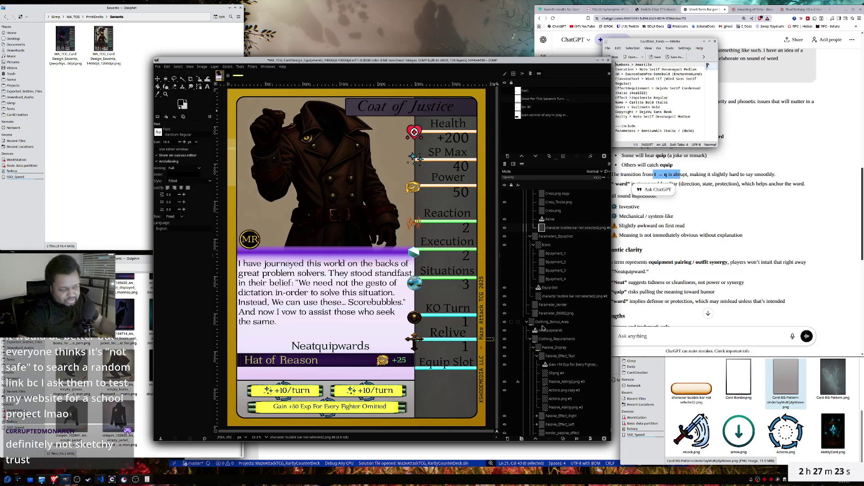
- Select the Passive_Display layer in the Layers panel
scroll(545, 330, "up", 2)
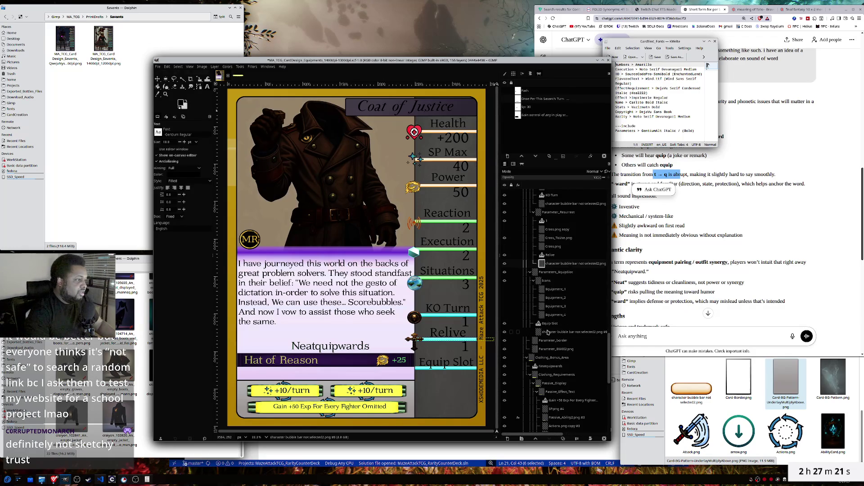
scroll(547, 331, "up", 2)
scroll(547, 332, "up", 2)
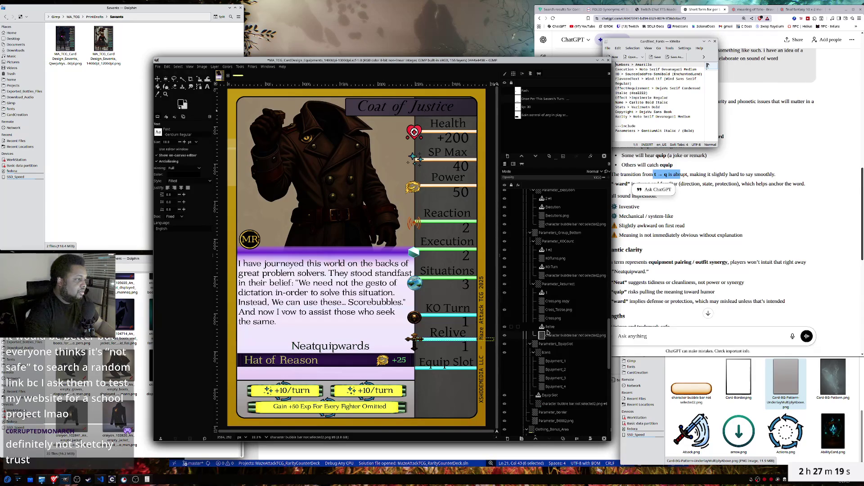
scroll(548, 331, "down", 2)
scroll(548, 332, "down", 2)
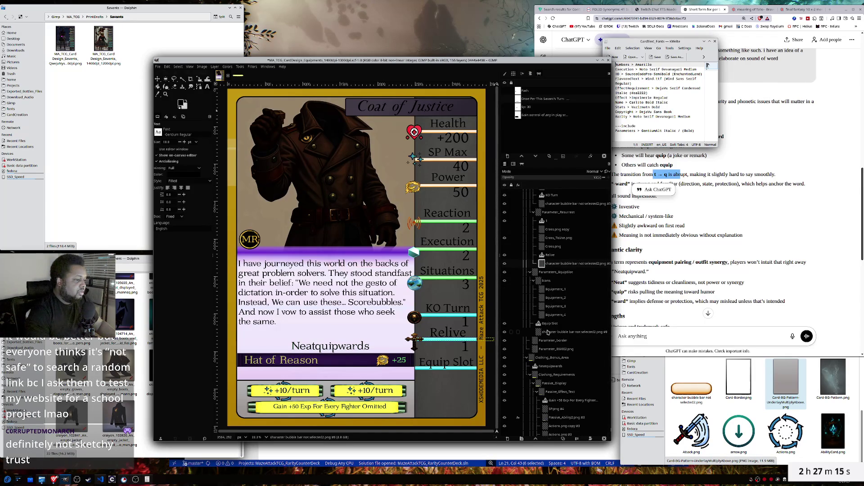
scroll(547, 332, "down", 4)
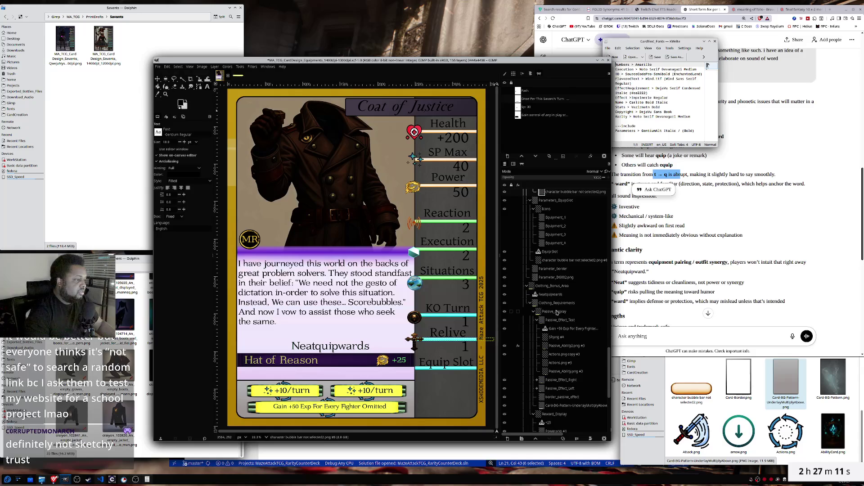
left_click(557, 311)
- Select the Parameters_EquipSlot group and then its Equip_Slot text layer
scroll(566, 369, "down", 2)
scroll(566, 370, "down", 4)
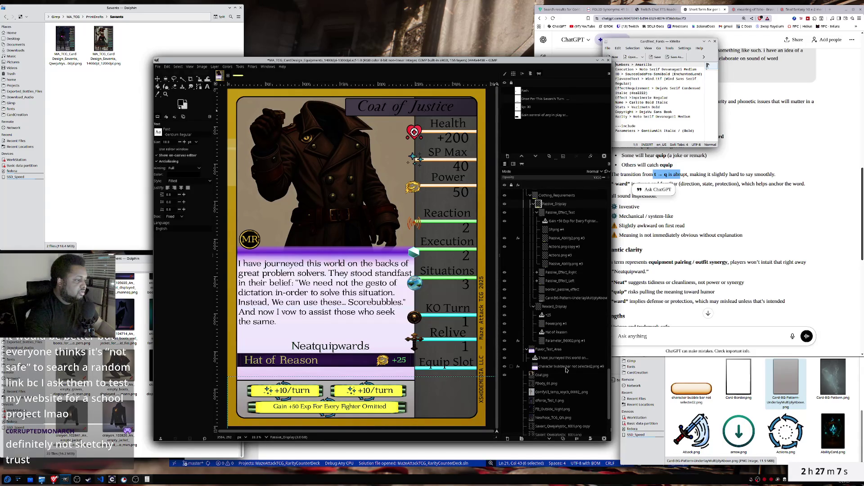
scroll(566, 370, "down", 1)
scroll(566, 370, "down", 1)
scroll(566, 370, "down", 2)
scroll(566, 370, "up", 6)
scroll(566, 370, "up", 6)
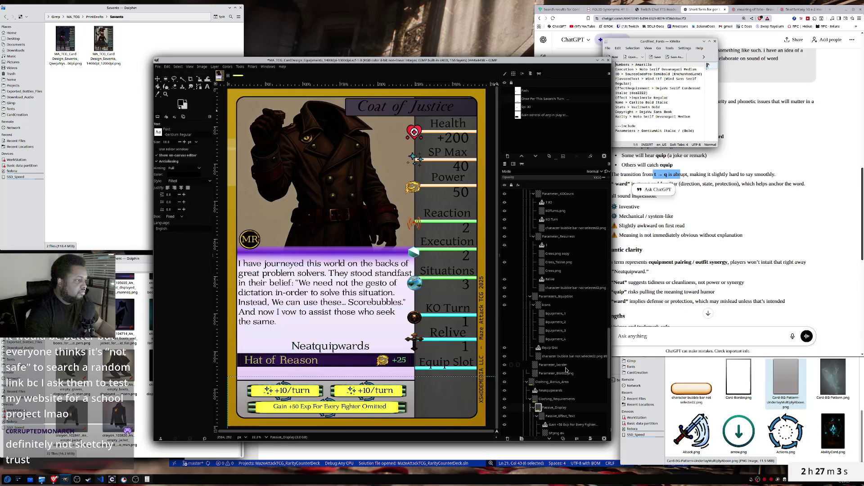
left_click(554, 297)
left_click(550, 348)
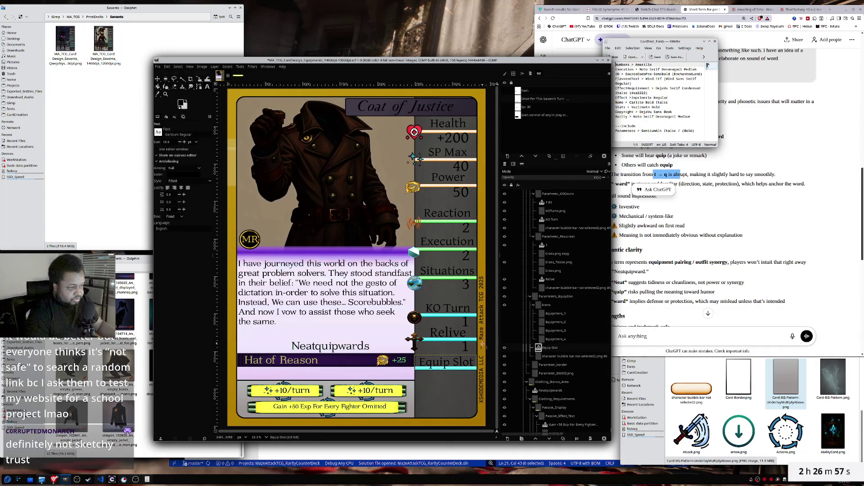
- Delete 'Slot' from the Equip Slot label so it reads 'Equip', then select the Icons layer
left_click(471, 363)
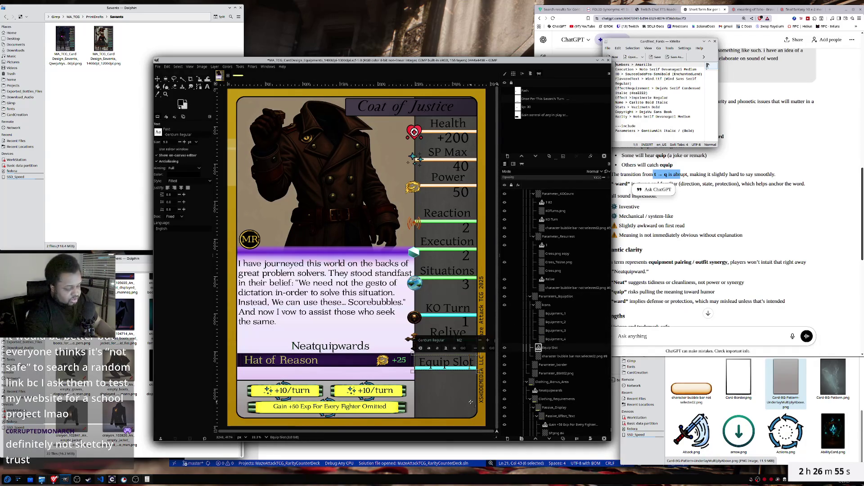
key("BackSpace")
key("BackSpace")
key("BackSpace")
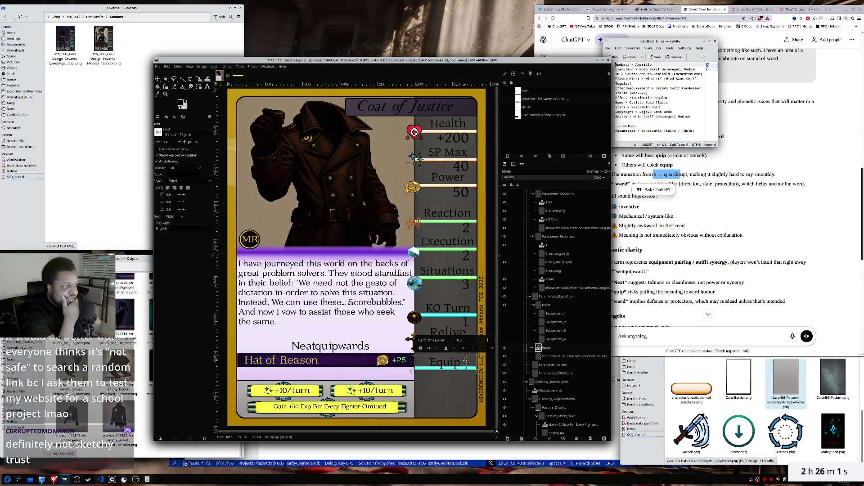
left_click(576, 306)
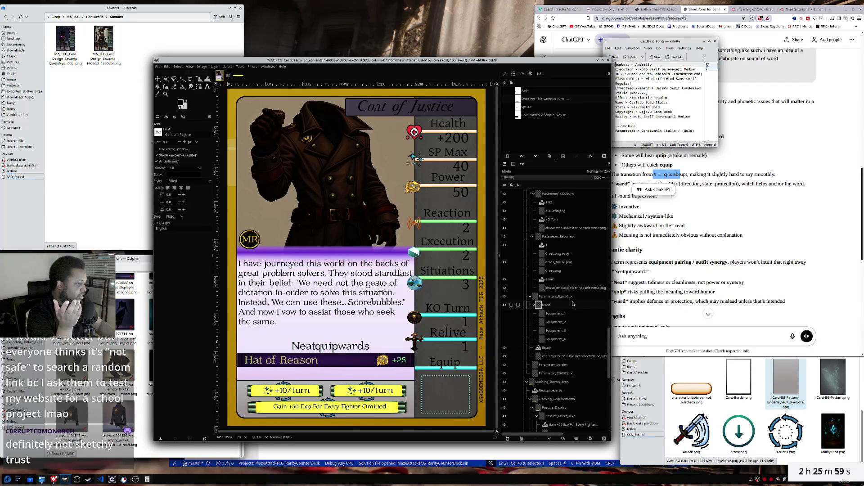
- Select a character bubble bar layer and look through the Colors menu without changing anything
left_click(553, 356)
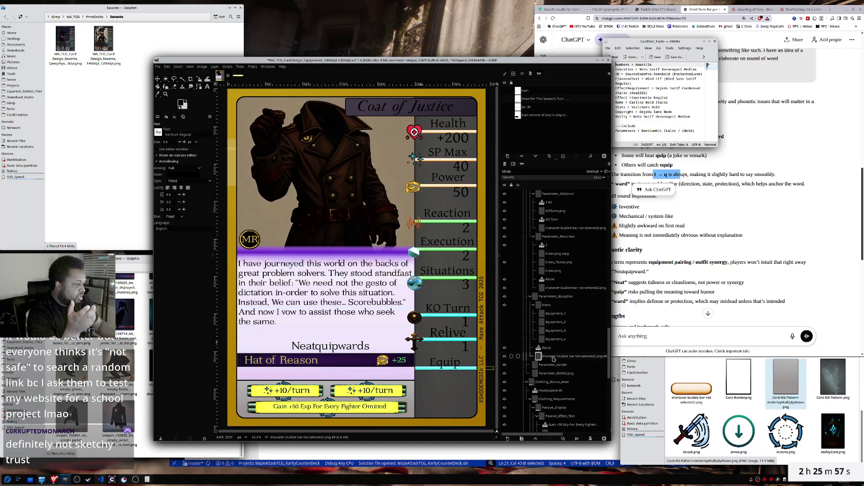
left_click(227, 66)
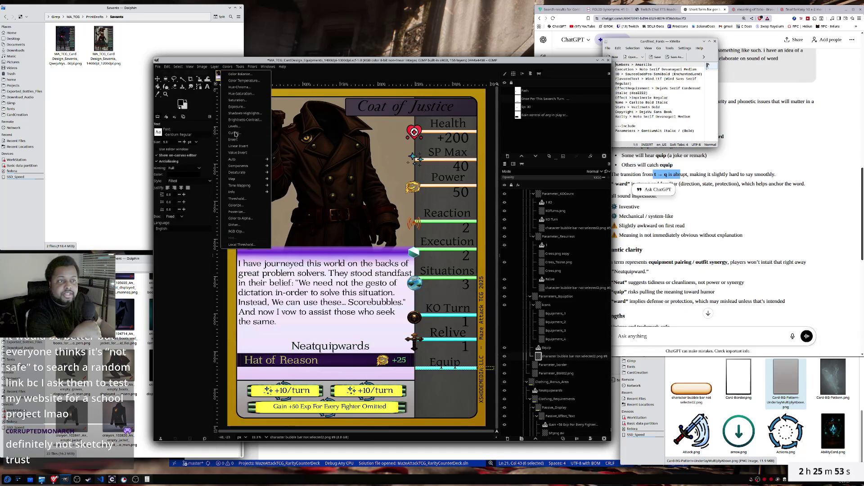
left_click(564, 34)
- Ask ChatGPT 'what color is used for gender', then widen the GIMP window
left_click(563, 48)
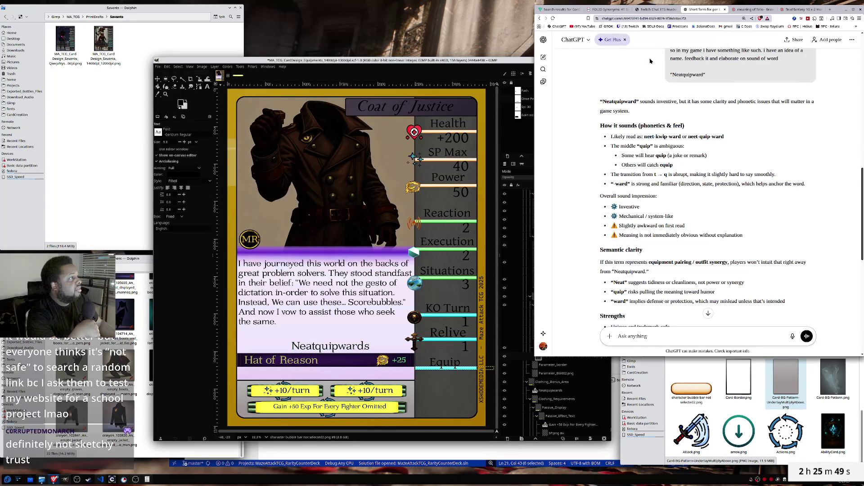
left_click(648, 335)
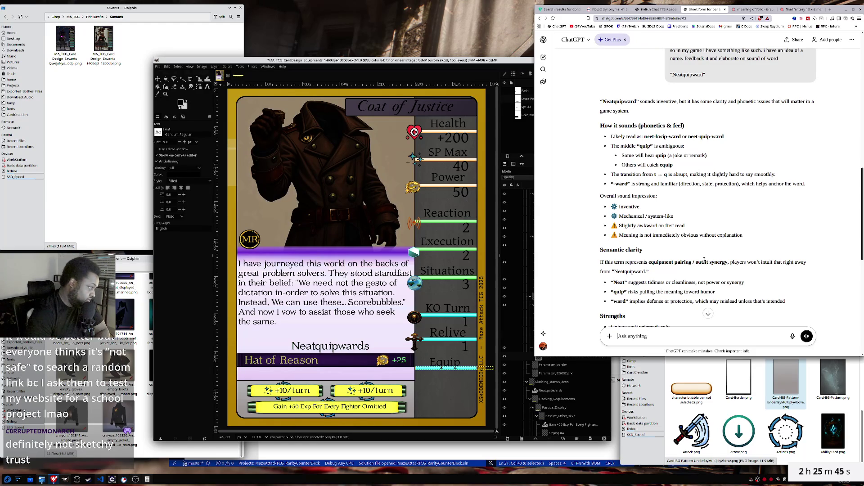
type("what color is used ")
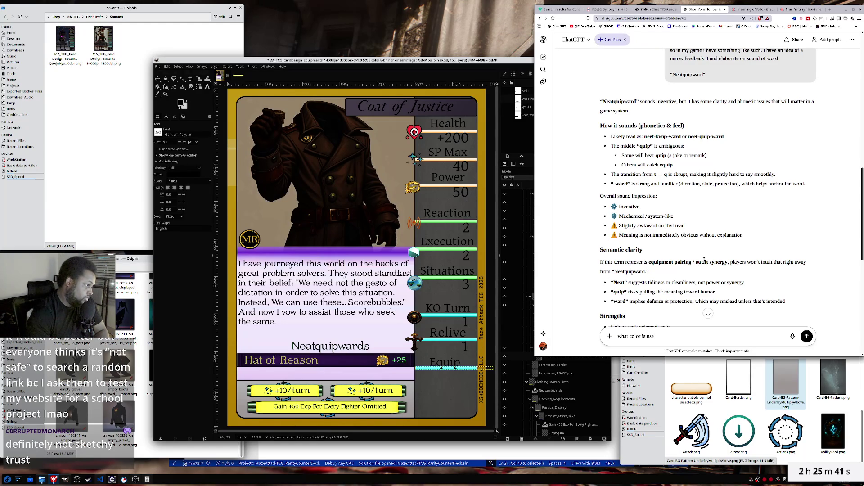
type("for ge")
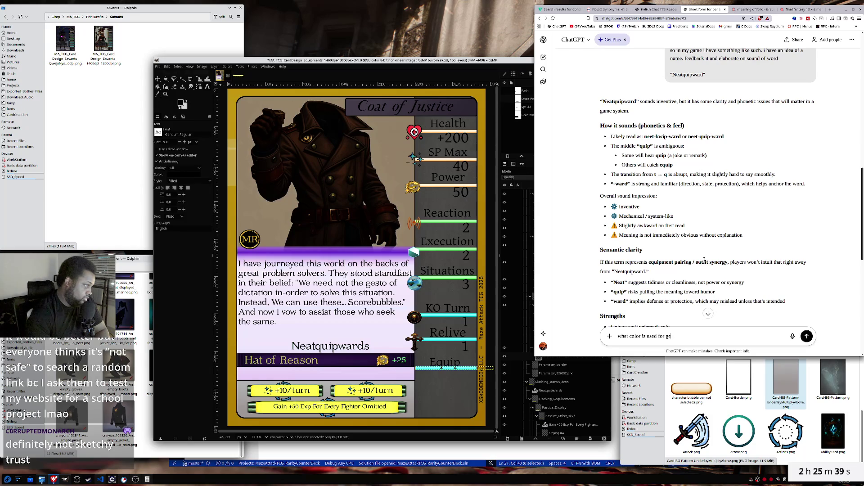
type("nder")
key("Return")
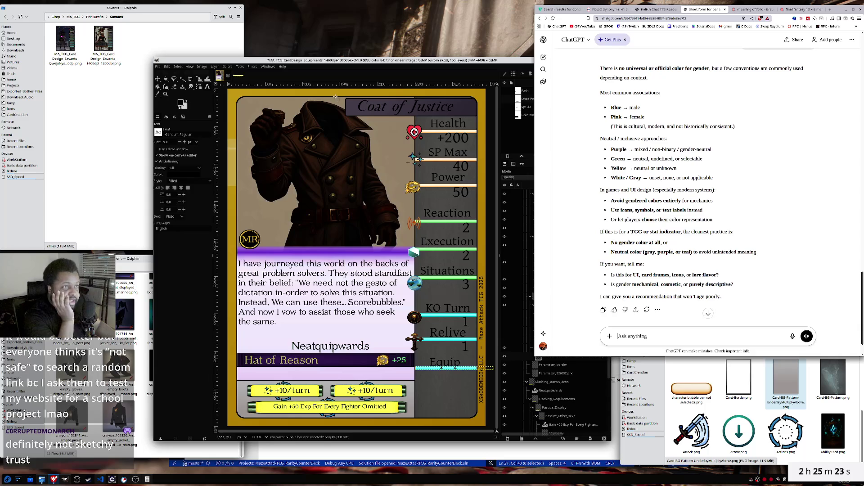
left_click_drag(540, 243, 612, 243)
- Apply a Hue-Chroma hue shift of about -98 to the bar under the Equip slot
left_click(230, 68)
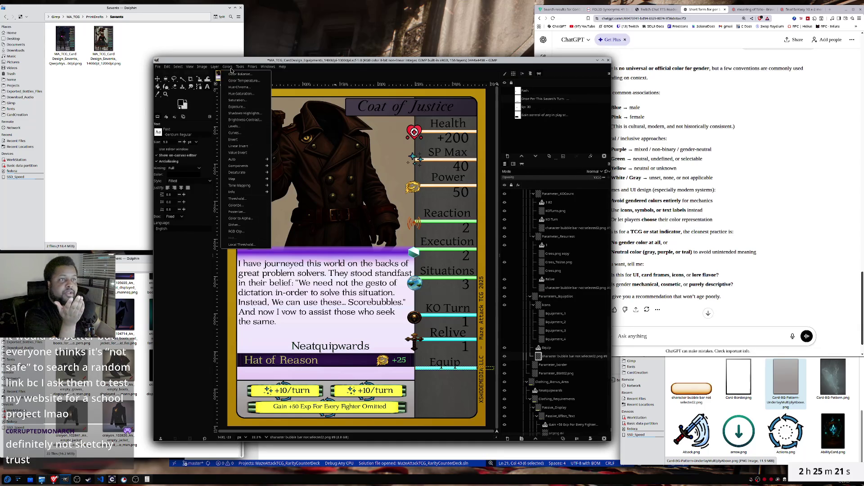
left_click(240, 84)
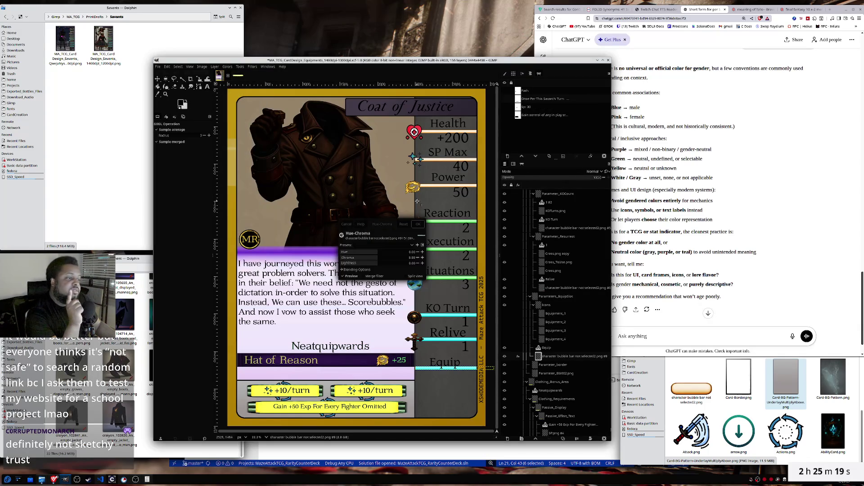
left_click_drag(379, 223, 289, 205)
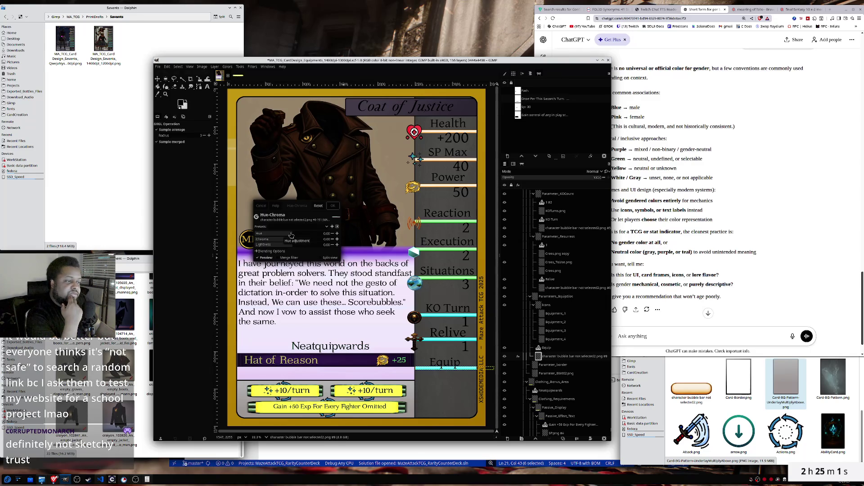
mouse_move(290, 235)
left_mouse_down()
mouse_move(264, 234)
mouse_move(311, 238)
left_mouse_up()
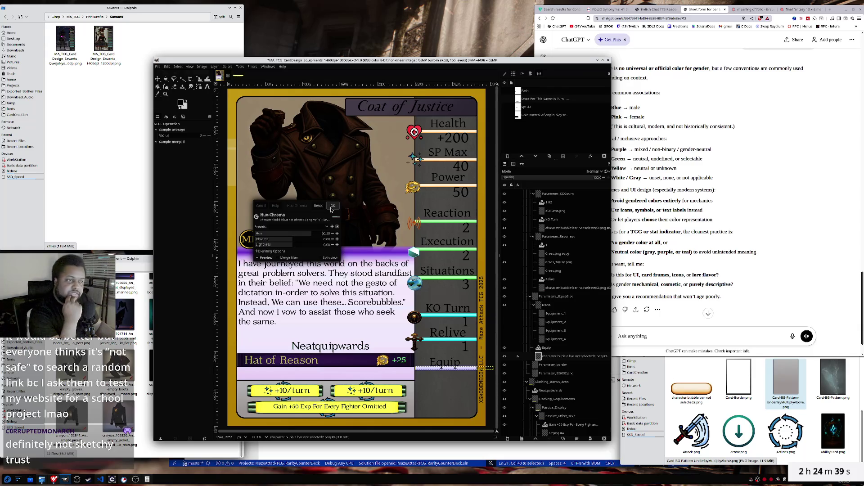
left_click(332, 207)
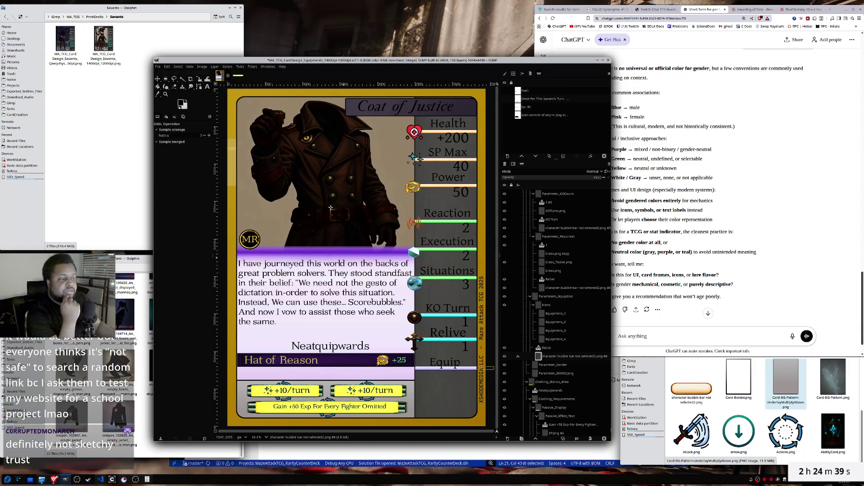
- Replace the Equip label text with 'Gender' and start renaming the Parameters_EquipSlot layer
key("t")
left_click(460, 364)
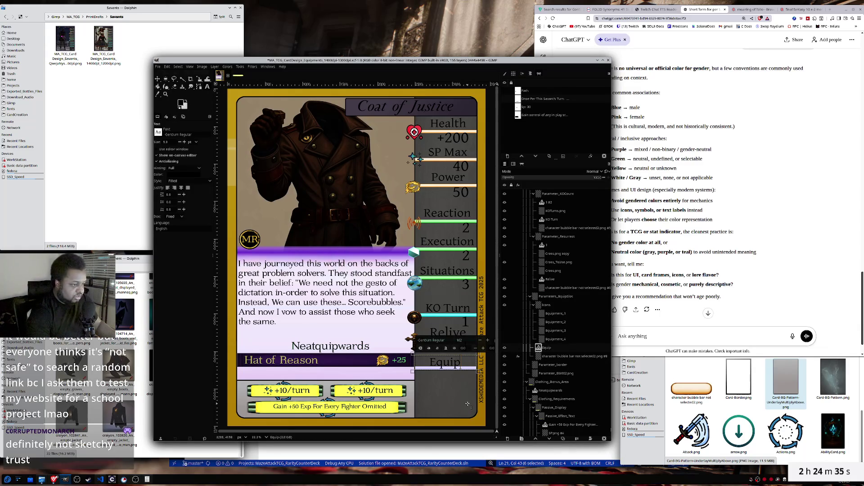
key("ctrl+a")
type("Gender")
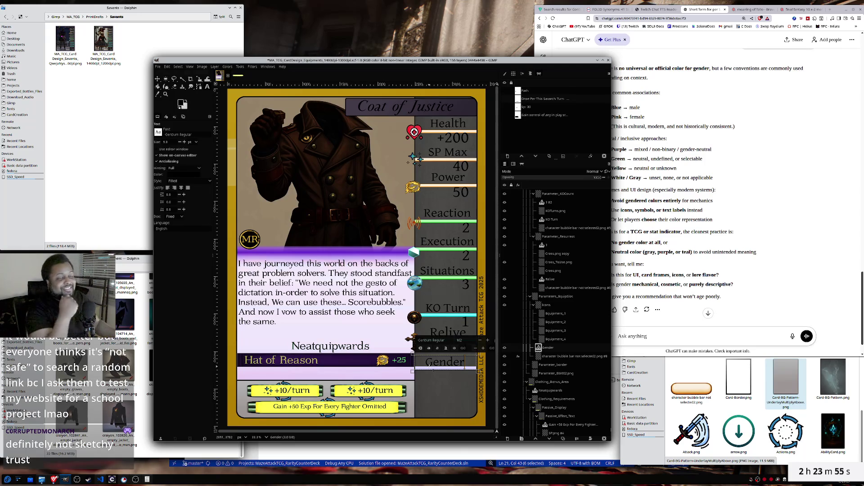
double_click(556, 296)
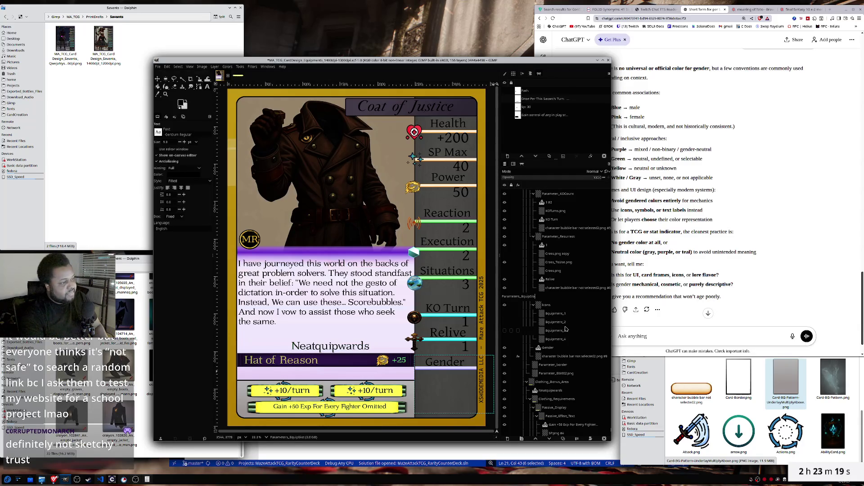
key("BackSpace")
key("BackSpace")
key("BackSpace")
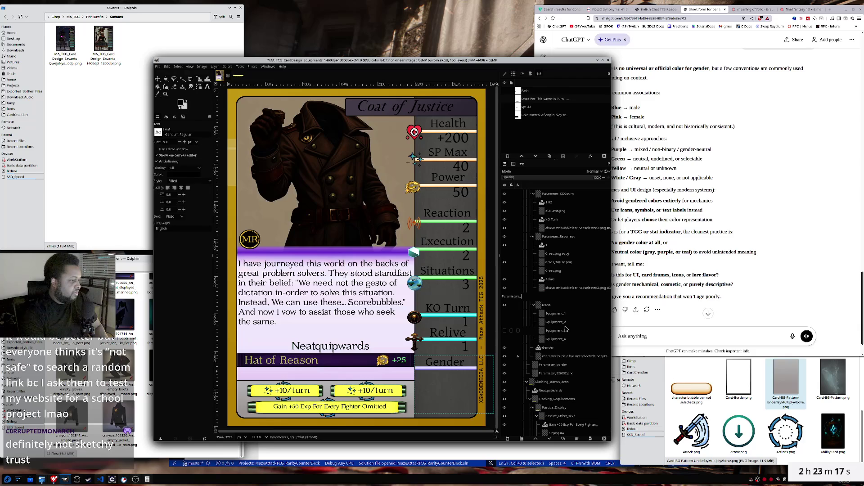
- Finish renaming the layer group to Parameters_Gender
type("Gen")
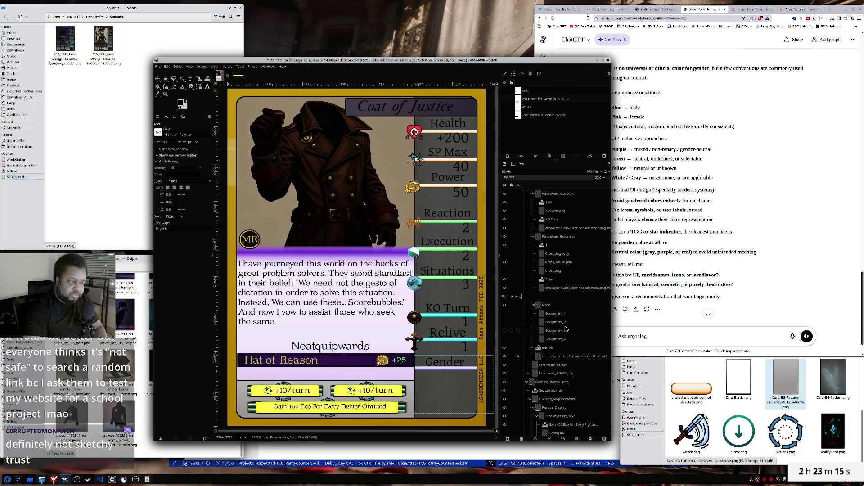
type("der")
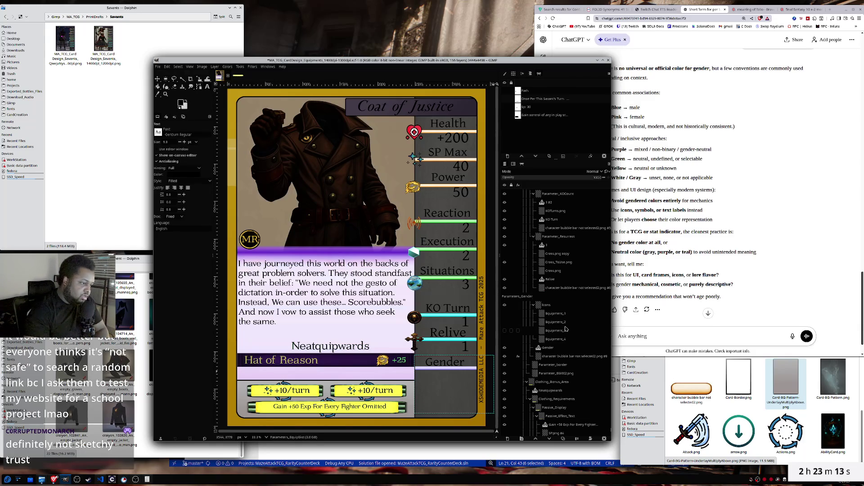
key("Return")
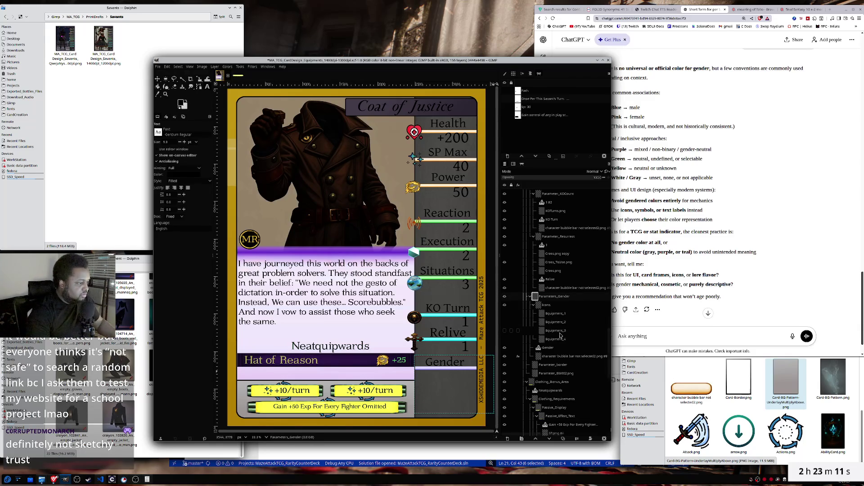
left_click(546, 350)
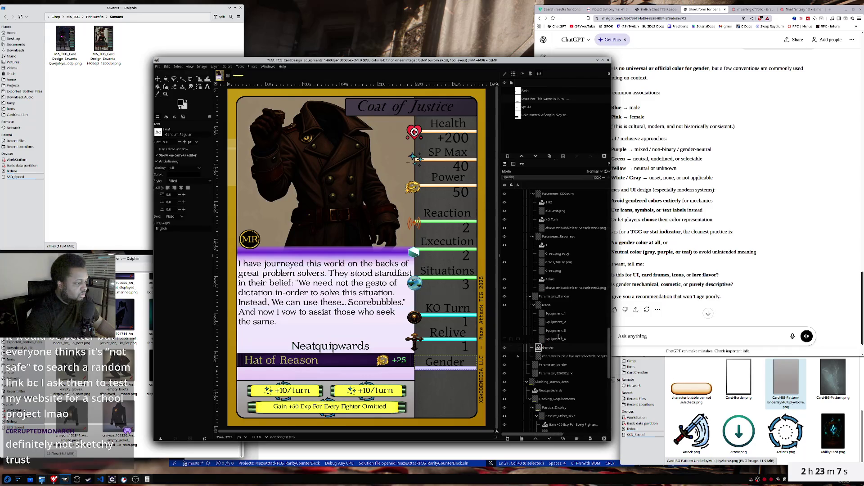
- Toggle the Icons group's visibility off and back on to check its contents
left_click(546, 305)
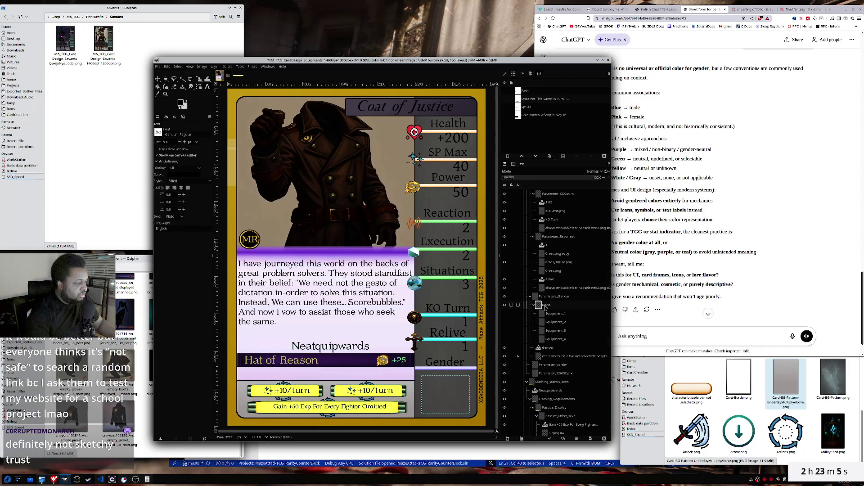
left_click(505, 305)
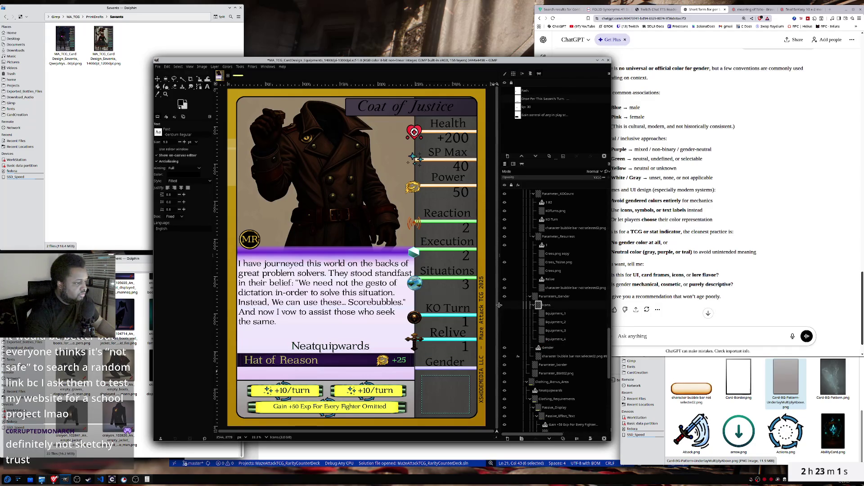
left_click(505, 305)
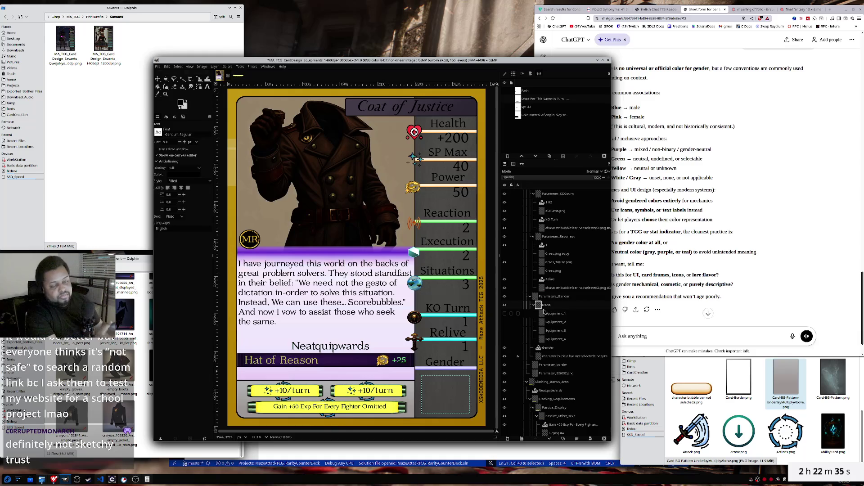
- Scroll through the generated jacket, hat and glove images, then bring ChatGPT back to front
left_click(149, 373)
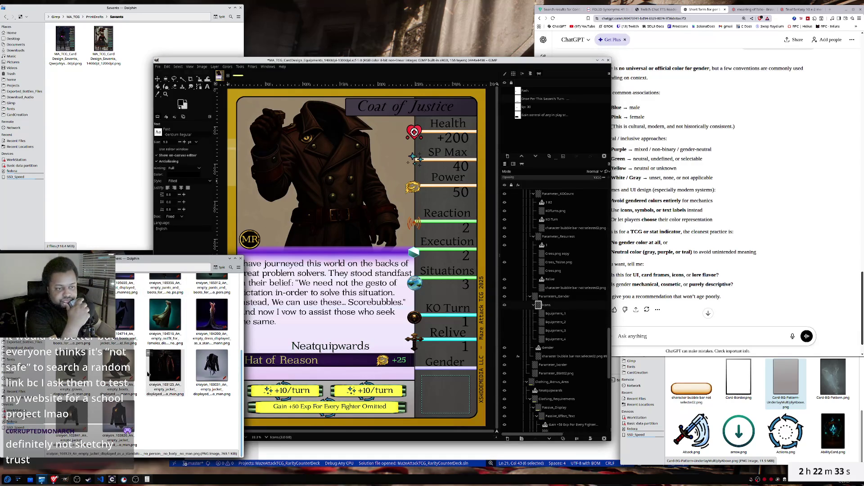
scroll(148, 373, "up", 1)
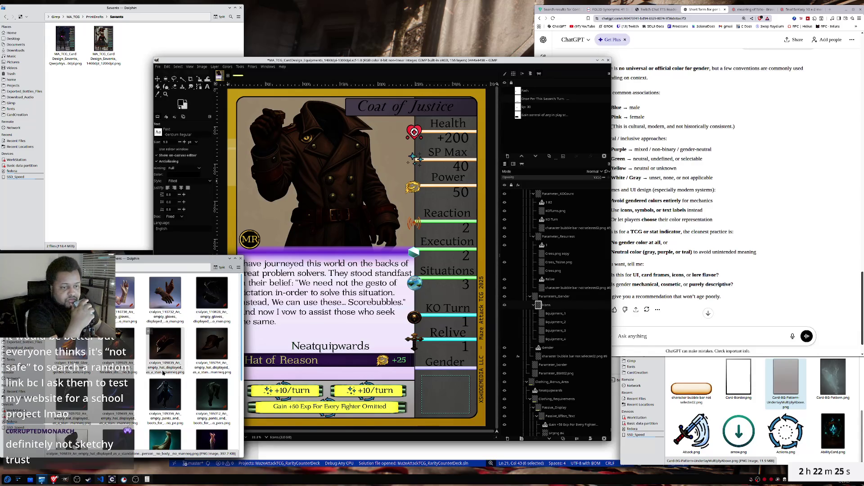
scroll(164, 372, "down", 1)
scroll(164, 372, "down", 1)
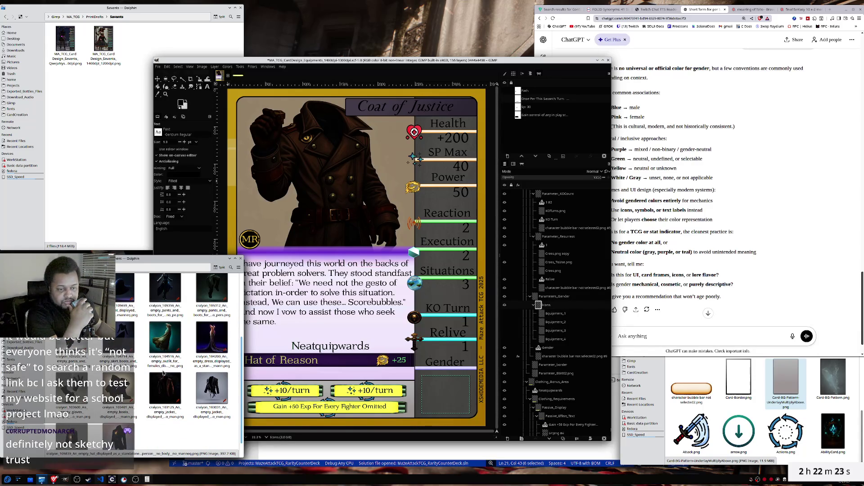
scroll(164, 372, "down", 1)
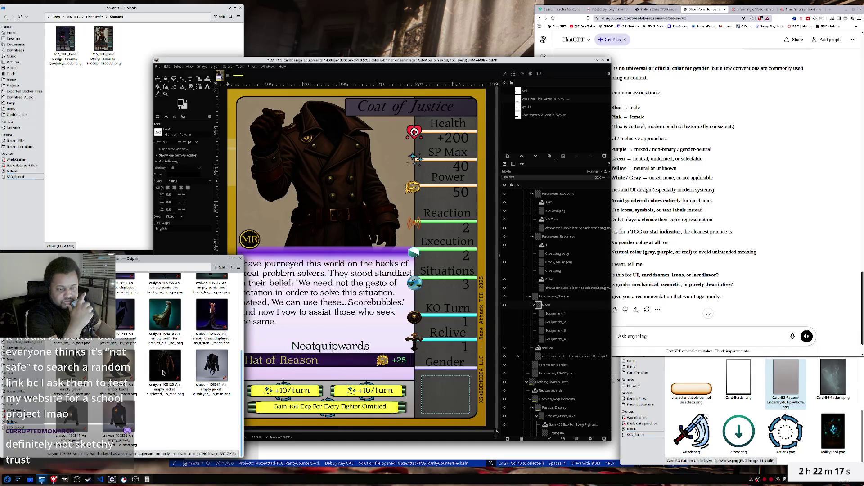
scroll(164, 372, "up", 1)
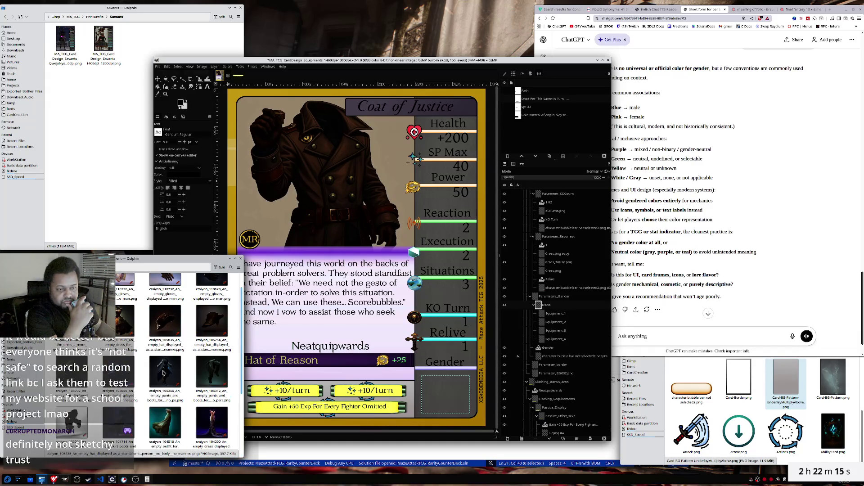
scroll(164, 372, "up", 2)
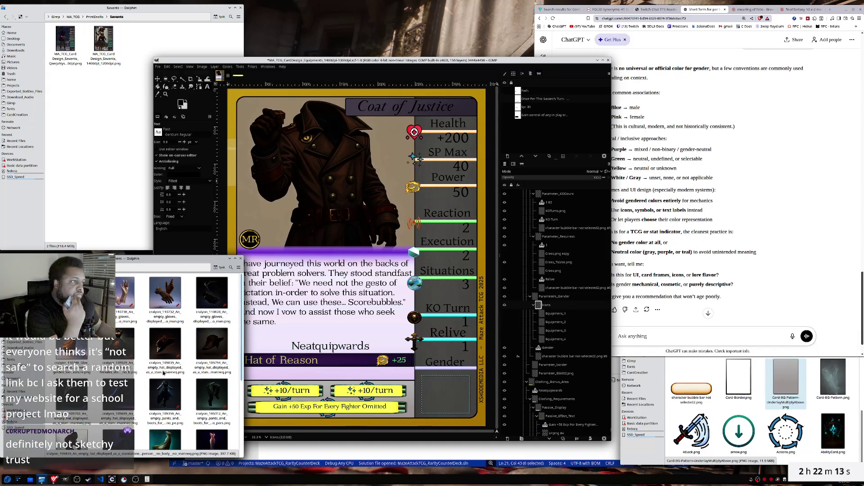
left_click(399, 63)
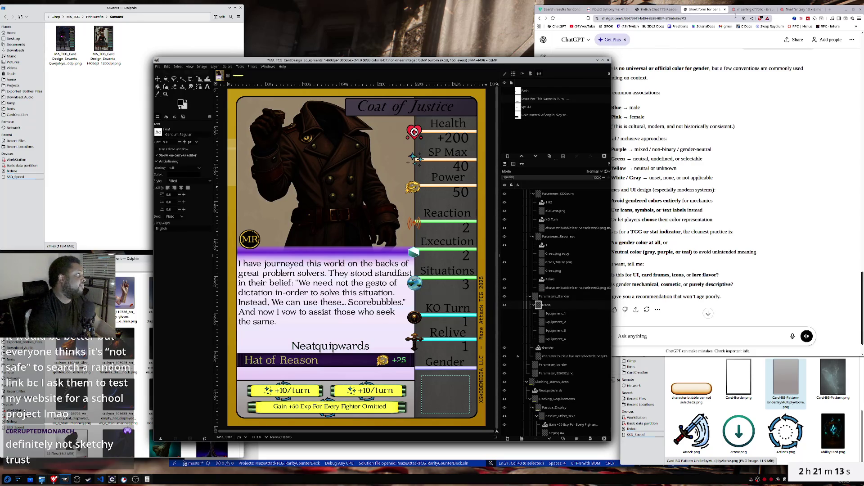
left_click(723, 210)
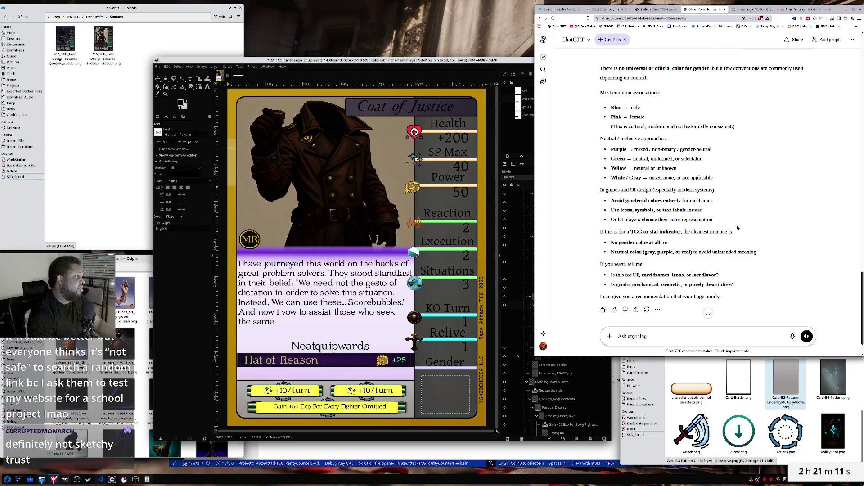
- Highlight ChatGPT's 'Blue → male' answer, then bring the Dolphin Icons folder forward
scroll(748, 221, "up", 3)
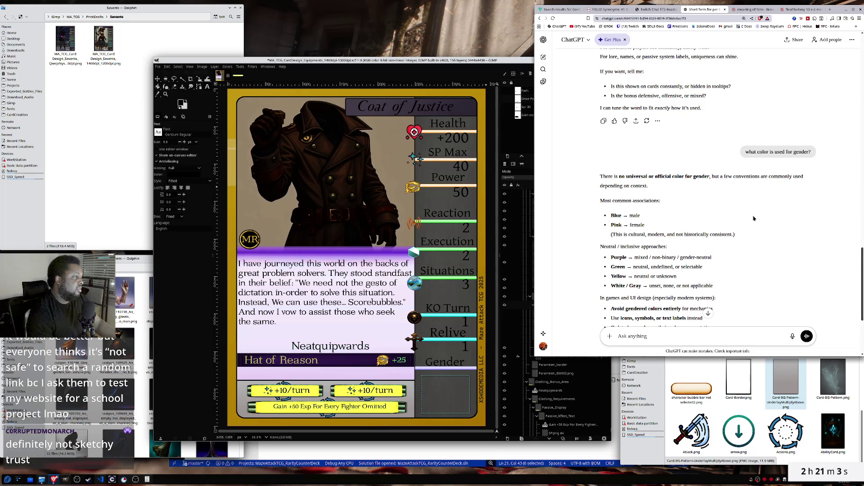
left_click_drag(610, 215, 628, 227)
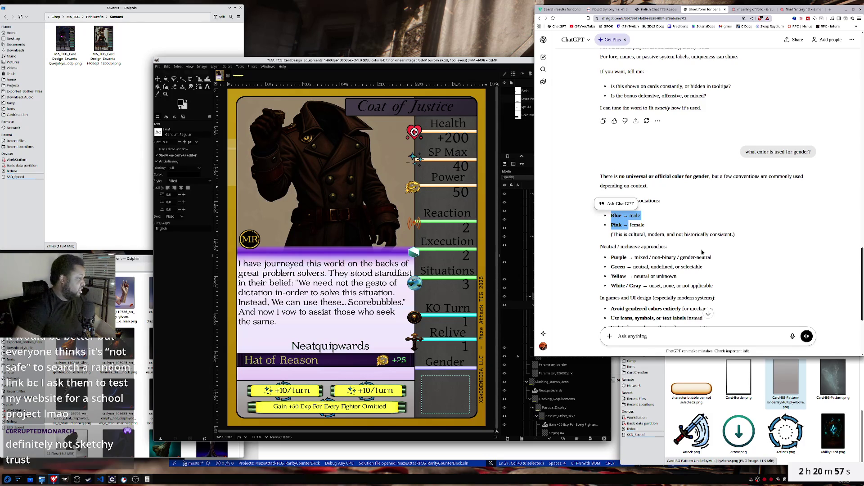
left_click(862, 397)
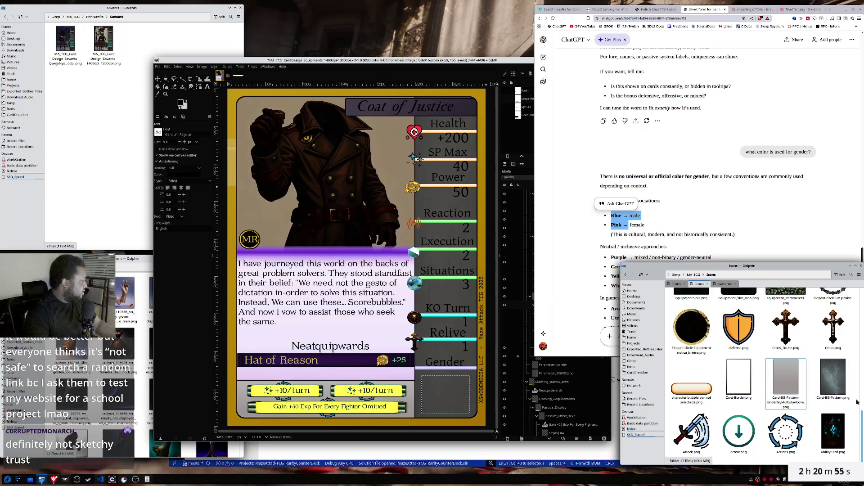
- Browse the first Icons folder's card icons, briefly checking the patterns folder
scroll(833, 388, "down", 5)
scroll(832, 388, "up", 5)
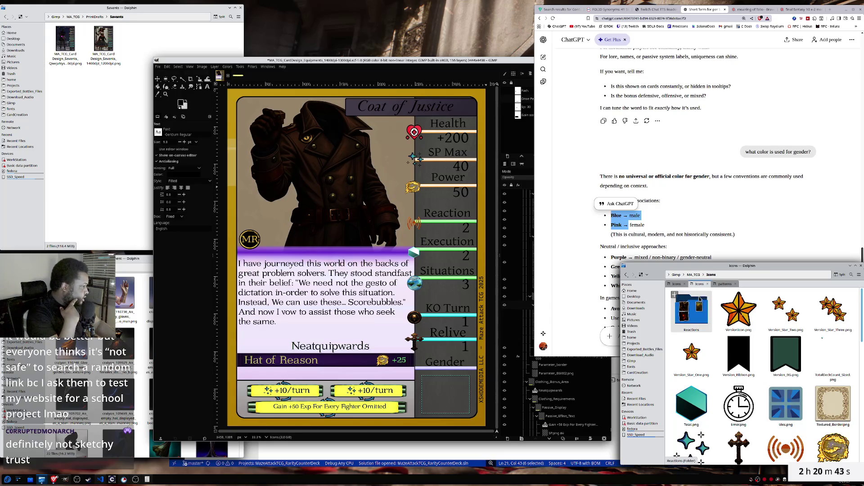
left_click(717, 284)
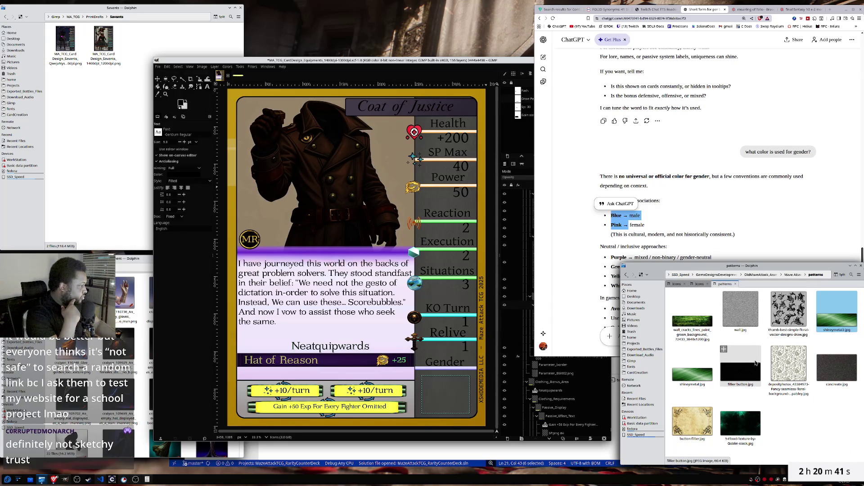
left_click(676, 284)
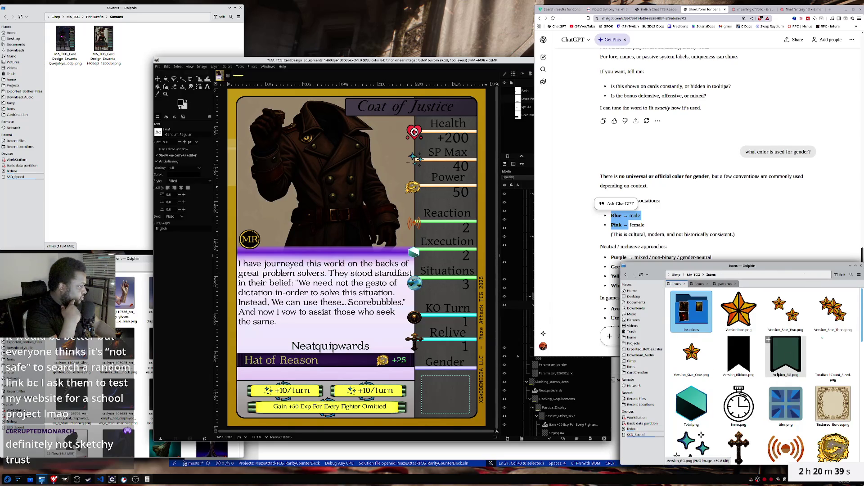
scroll(764, 378, "down", 3)
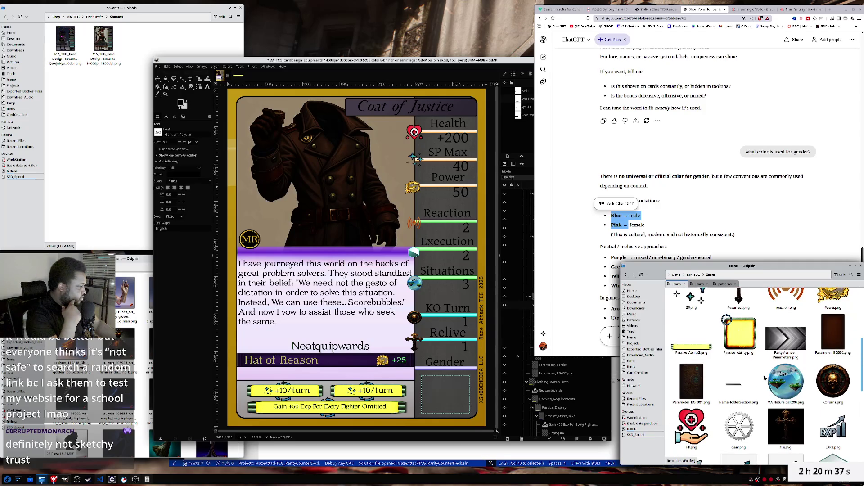
scroll(764, 378, "down", 2)
scroll(764, 378, "down", 3)
scroll(764, 378, "down", 3)
scroll(763, 378, "down", 3)
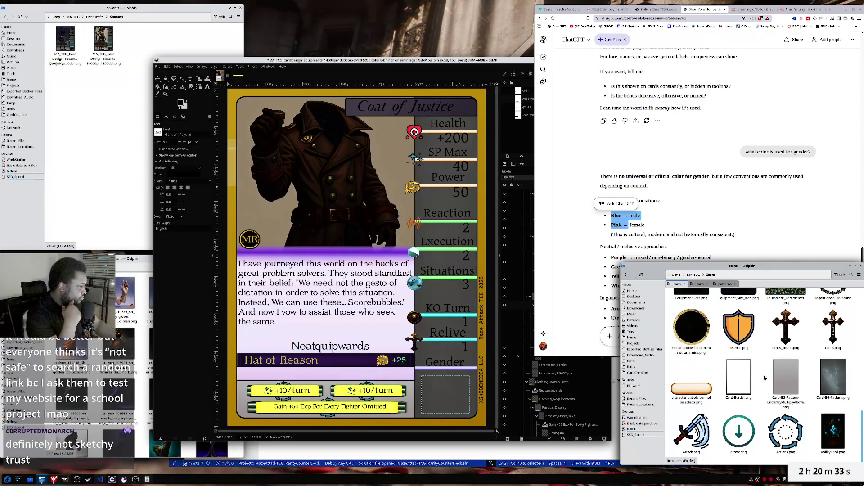
scroll(756, 360, "up", 3)
- Scroll through the second Icons folder's images, then open a new browser tab
left_click(697, 285)
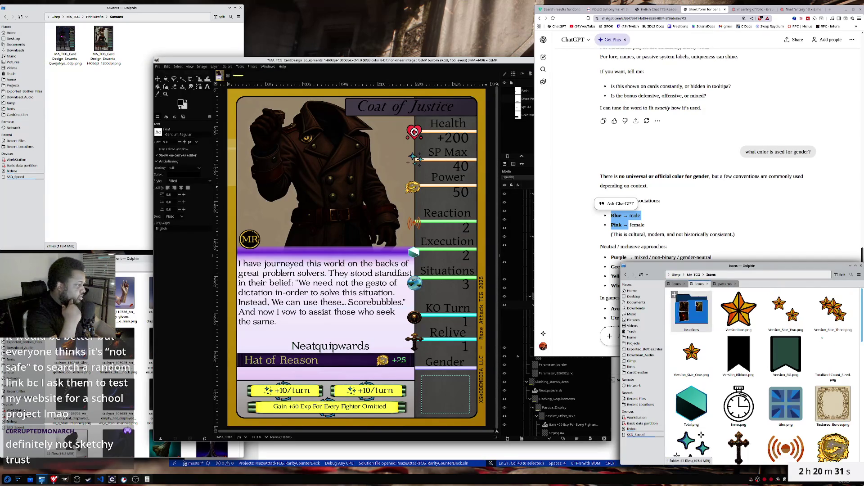
scroll(749, 362, "down", 1)
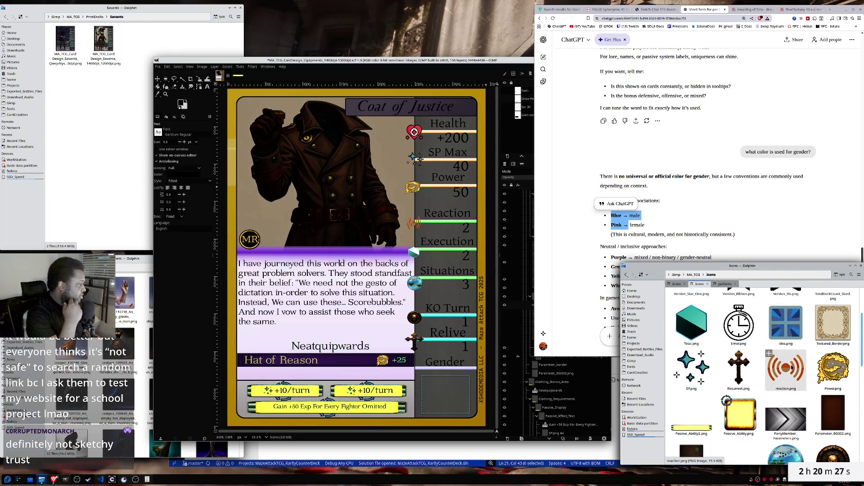
scroll(782, 386, "down", 1)
scroll(781, 386, "down", 1)
scroll(781, 385, "down", 1)
scroll(782, 387, "down", 2)
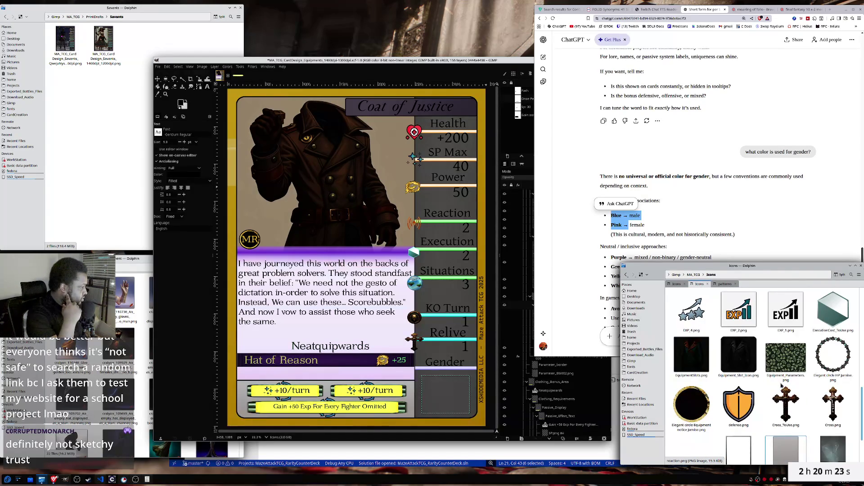
scroll(782, 385, "down", 1)
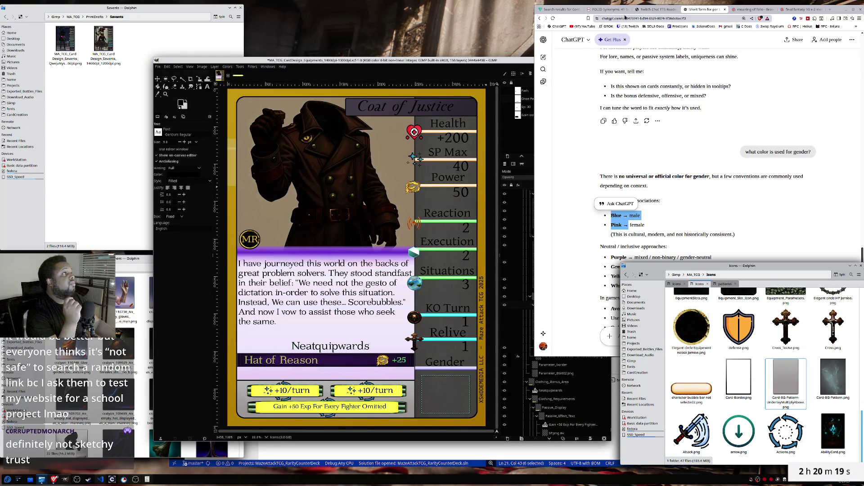
left_click(830, 9)
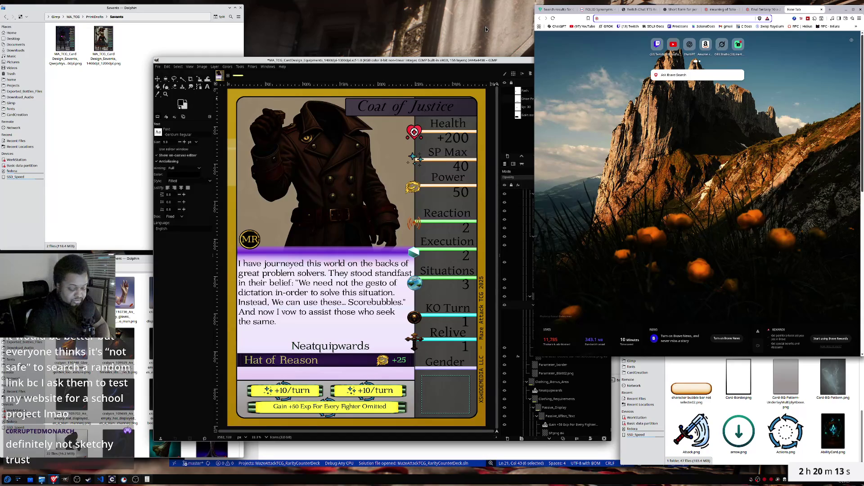
- Search 'craiyon ai', open the Craiyon site, then return to the ChatGPT chat
type("cray")
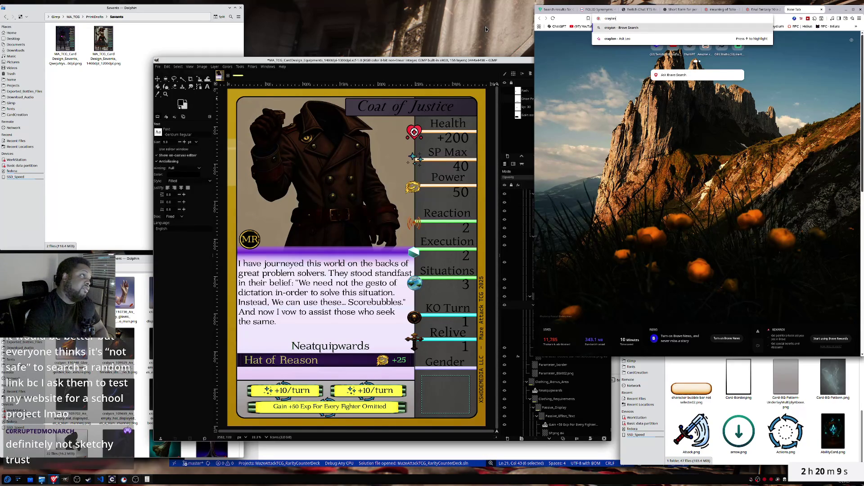
key("BackSpace")
type("iyo")
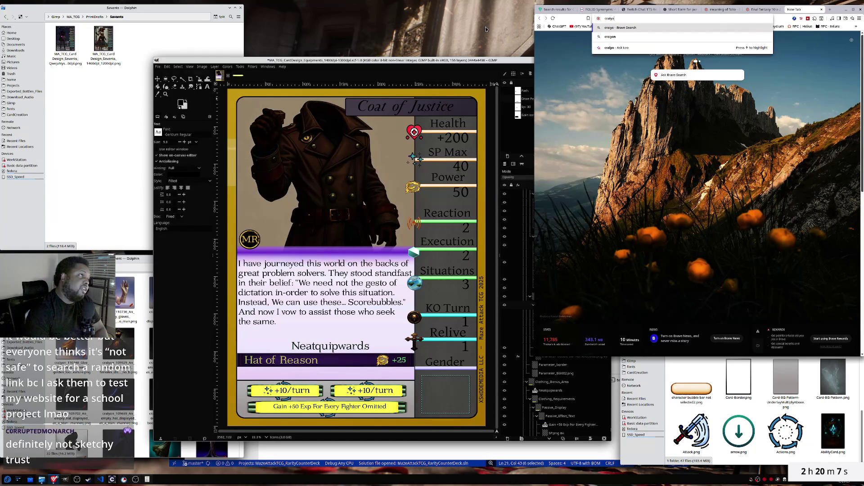
type("n ai")
key("Return")
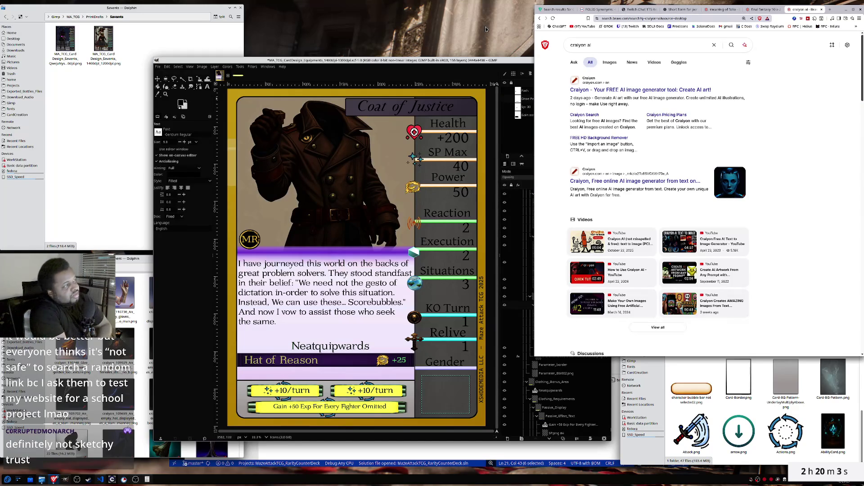
left_click(632, 90)
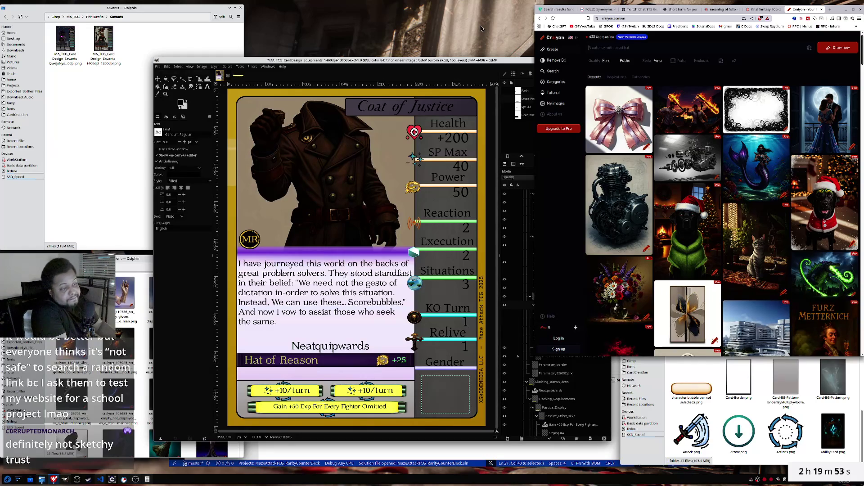
left_click(680, 9)
left_click(648, 333)
- Write a request for a prompt that forces a blue, fantasy-punk-style icon only
type("so i need")
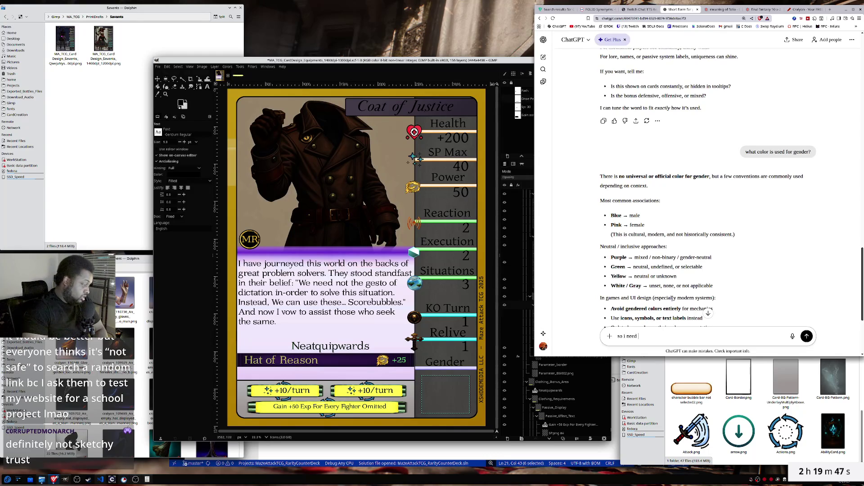
type(" a ")
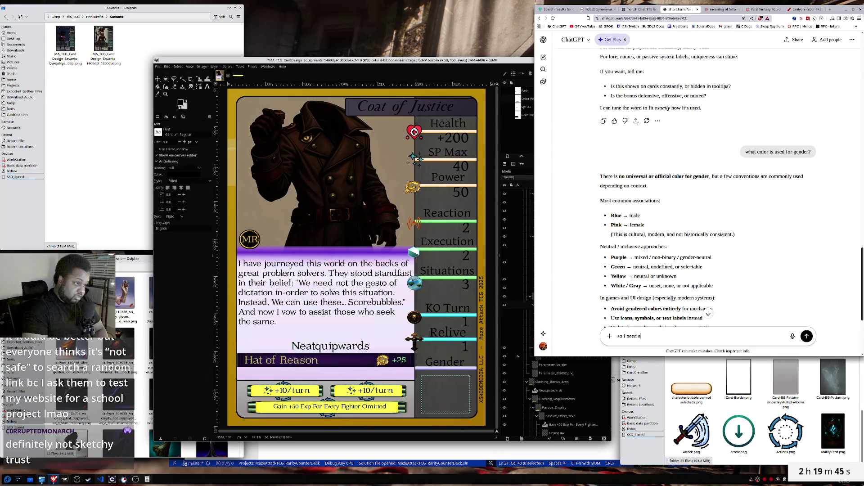
type("great prompt that")
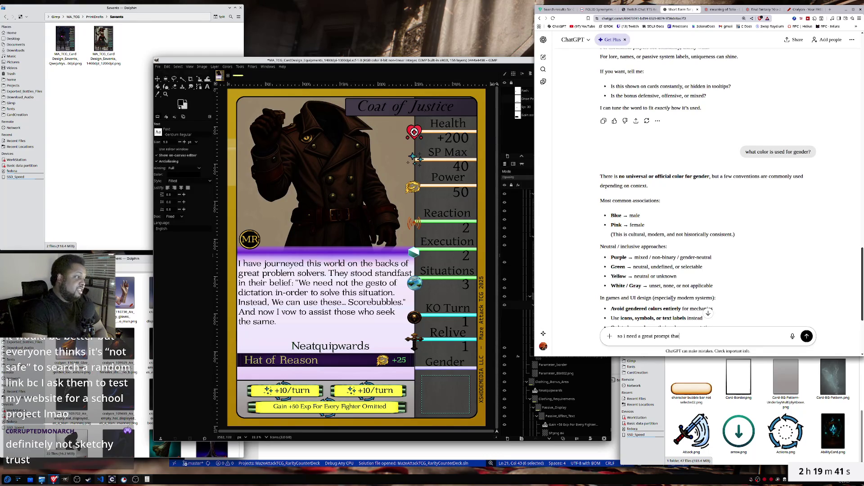
key("BackSpace")
key("BackSpace")
type("make sure")
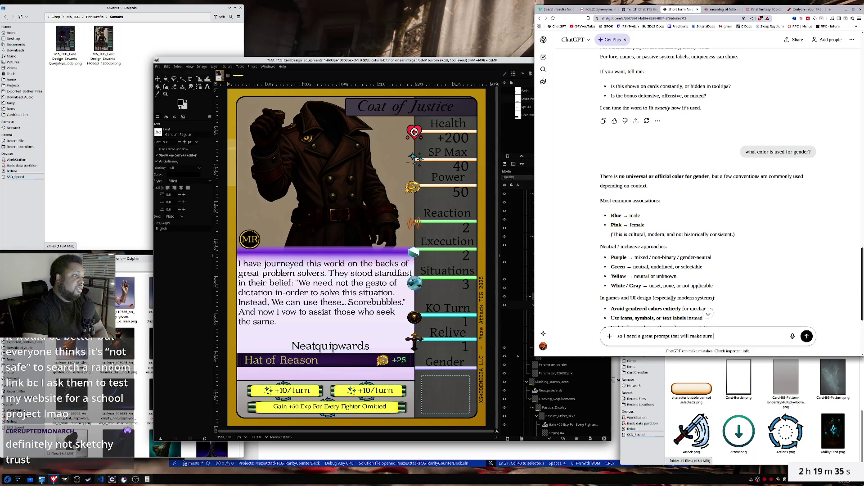
type(" the image generator AI ")
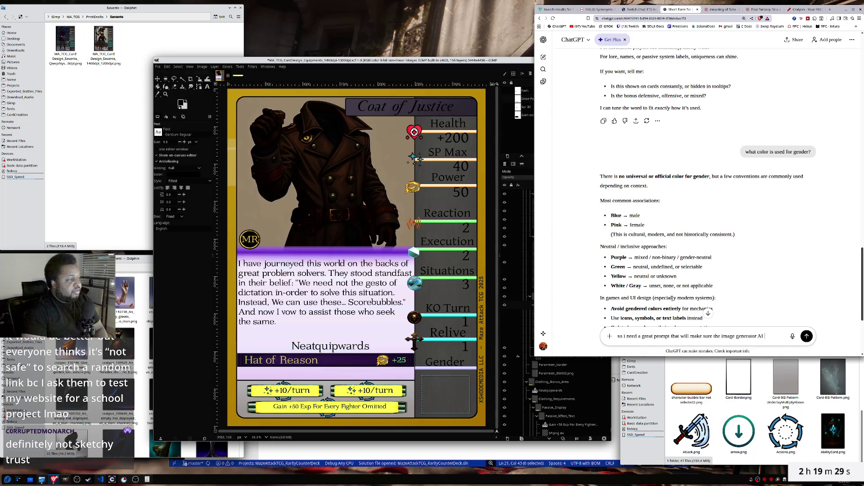
type("will only")
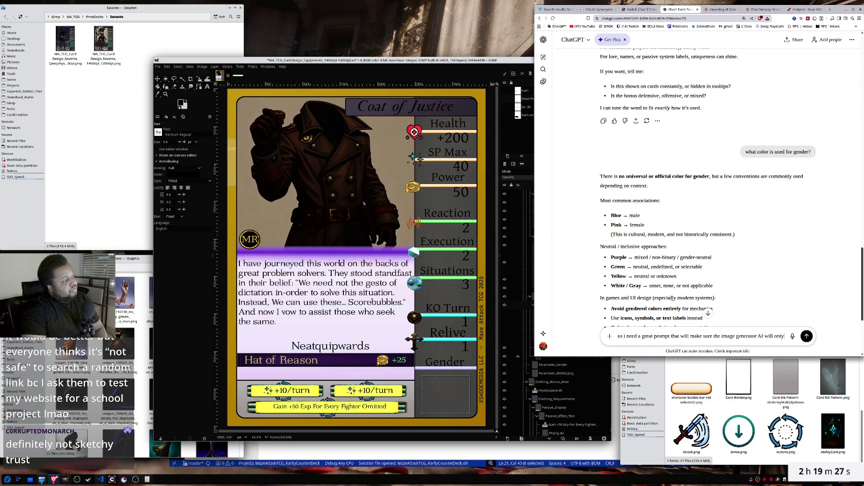
type(" make")
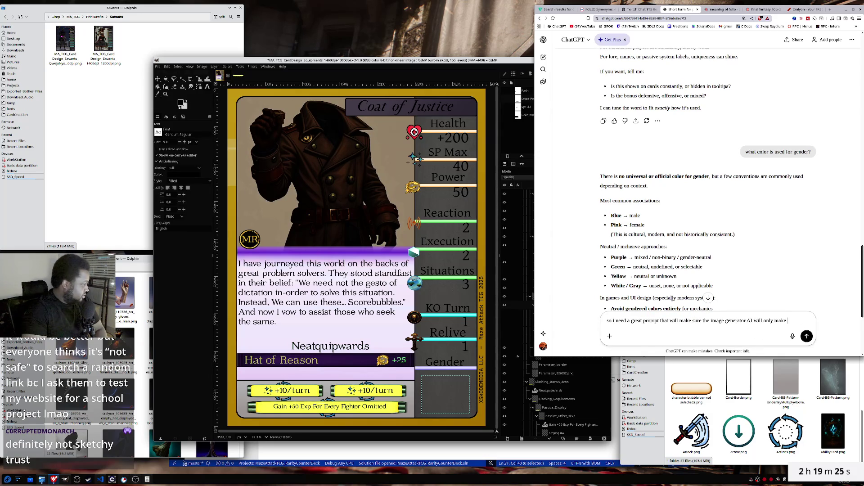
type(" an icon ")
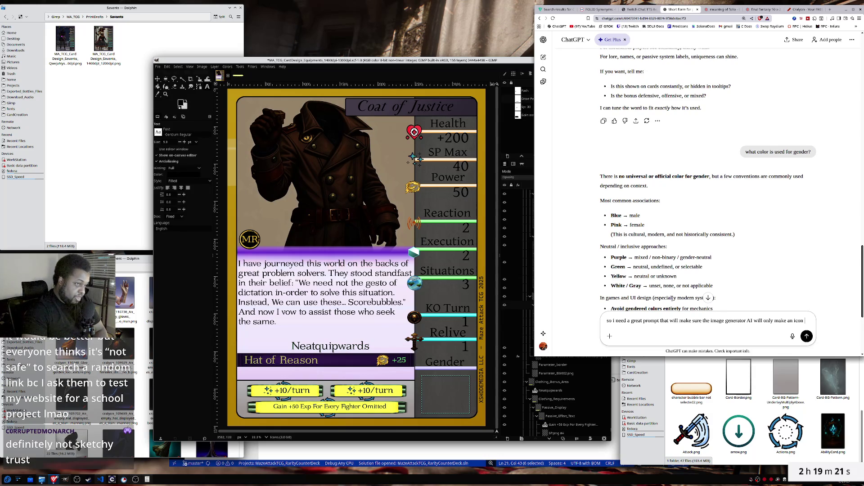
type("thats ")
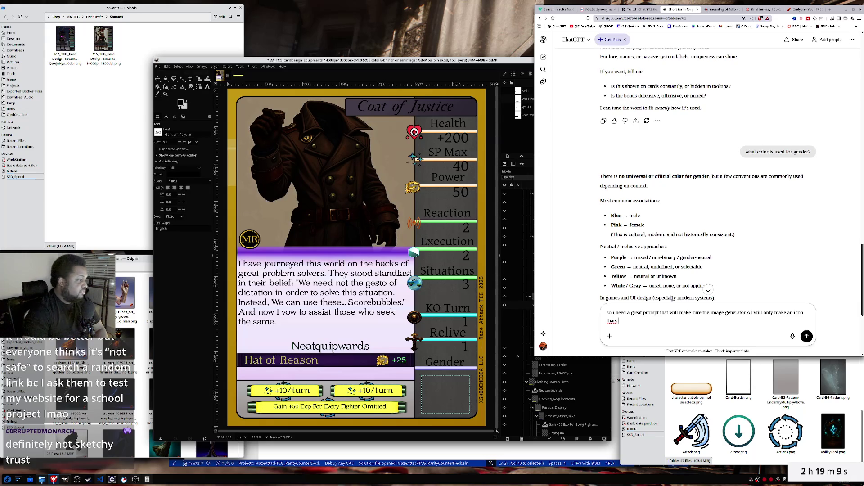
type("fantasy-")
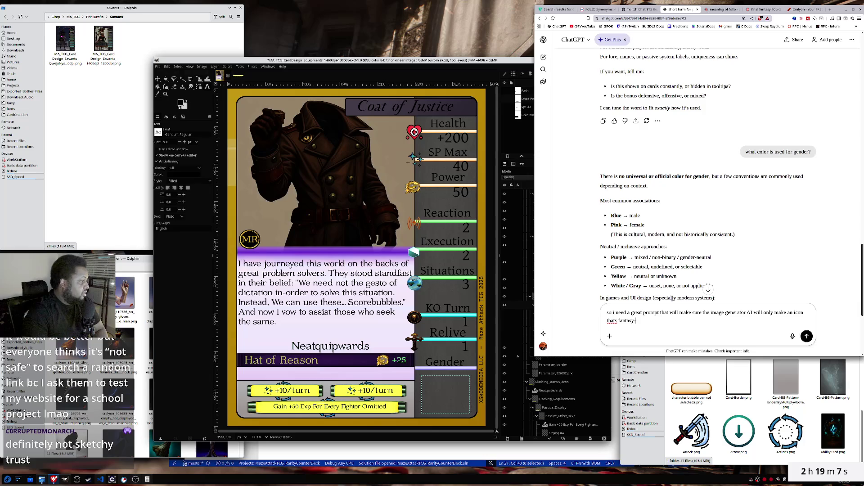
type("punk in style and color")
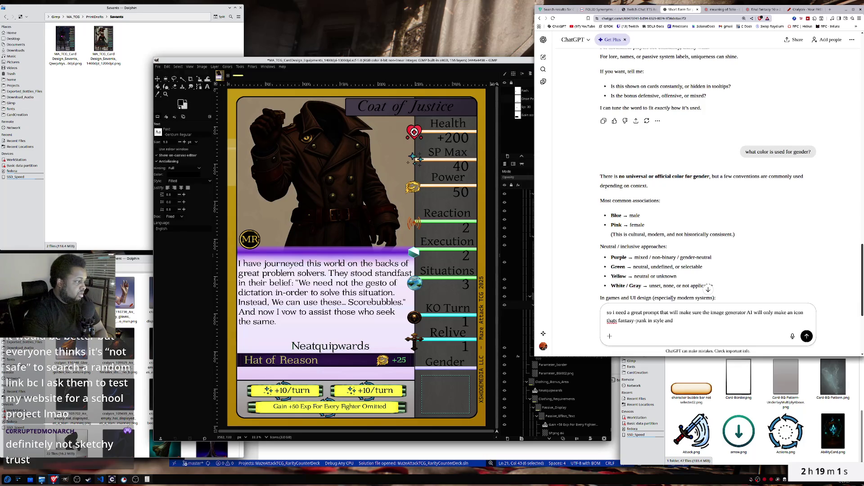
type("ed blue for the gender")
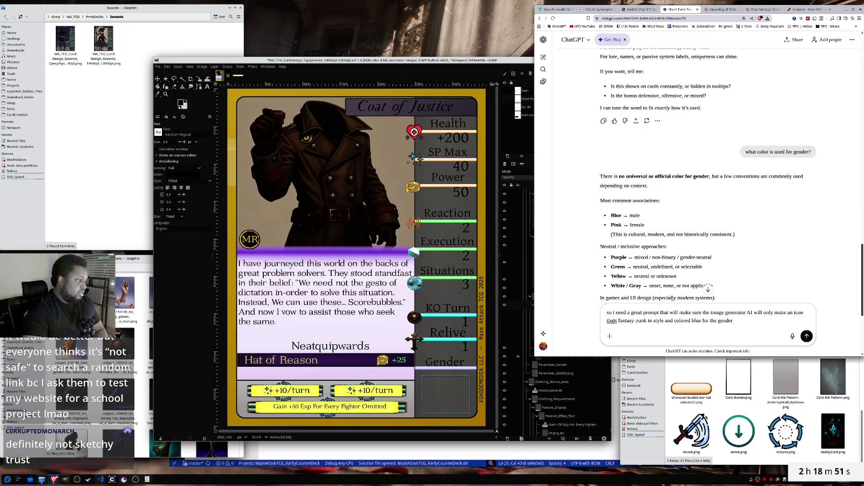
- Send the request and select the suggested prompt text ChatGPT returns
key("Return")
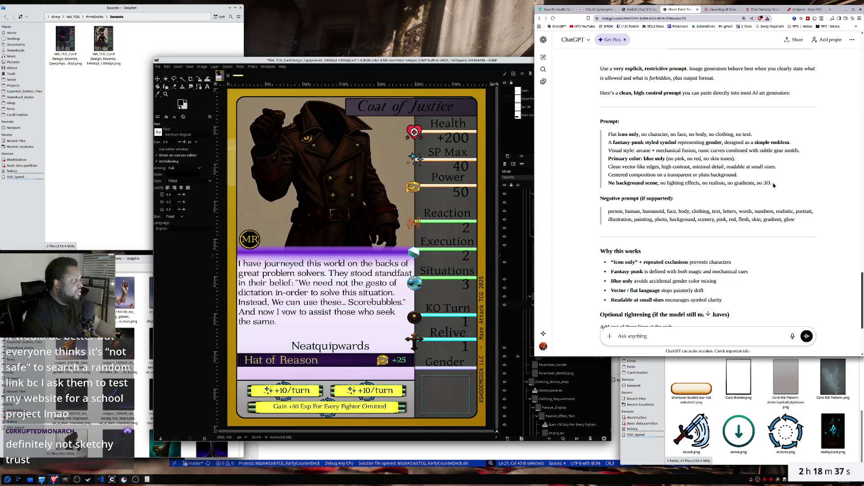
left_click_drag(774, 184, 608, 133)
right_click(624, 141)
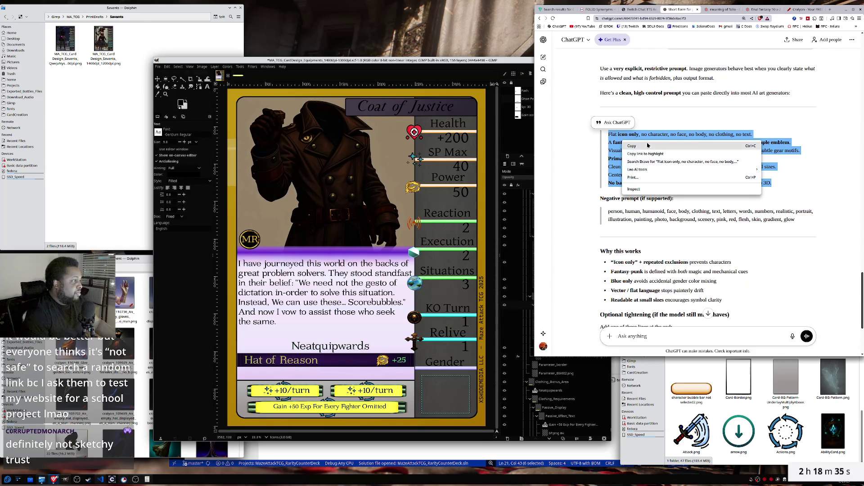
- Copy ChatGPT's prompt, paste it into Craiyon and generate images
left_click(647, 145)
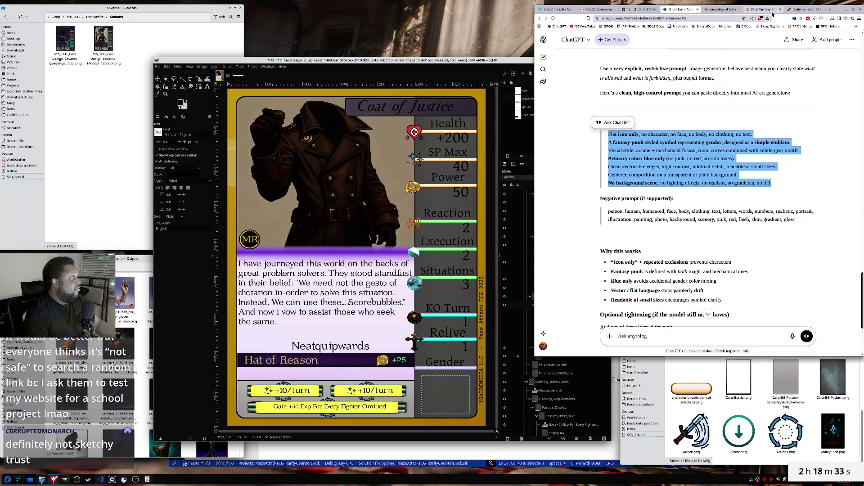
left_click(803, 9)
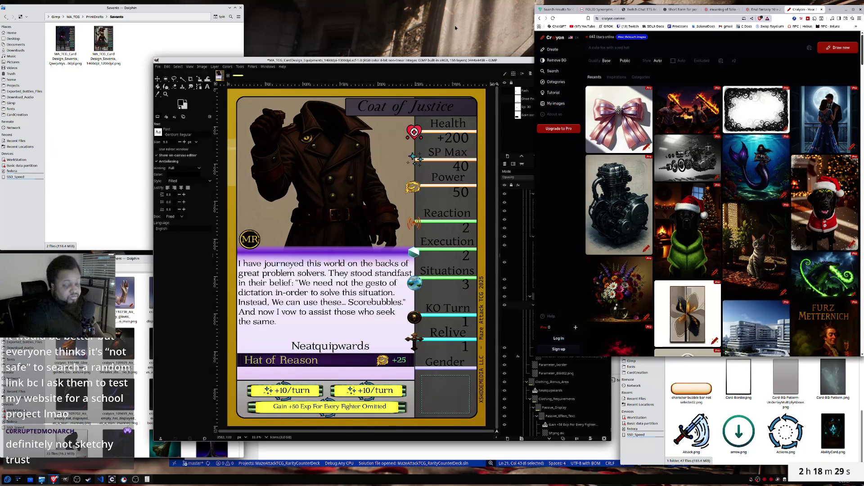
key("ctrl+v")
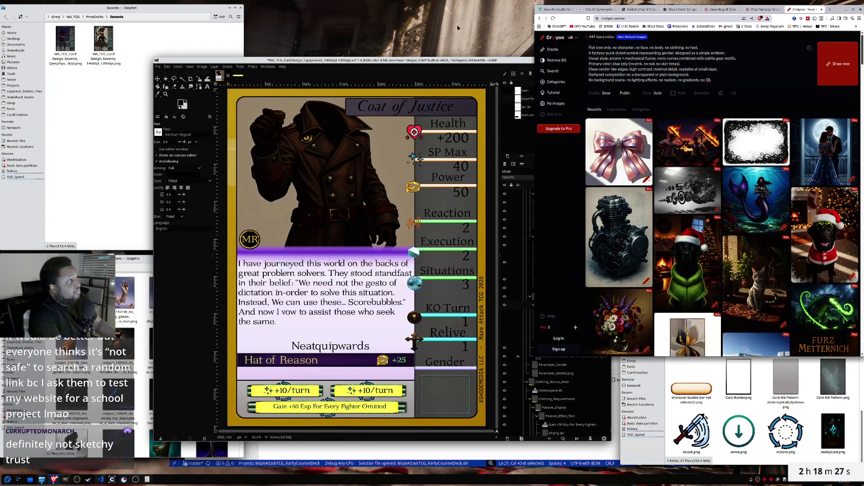
left_click(835, 69)
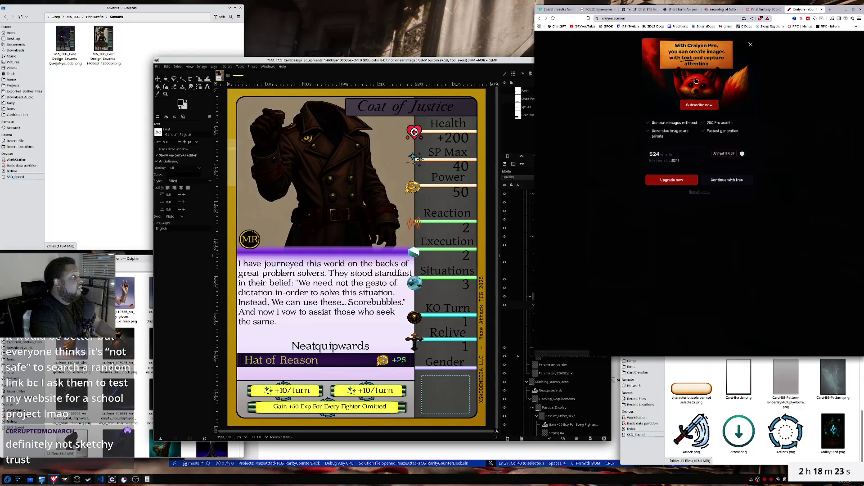
- Continue with the free plan, pass the human check, then return to ChatGPT
left_click(745, 180)
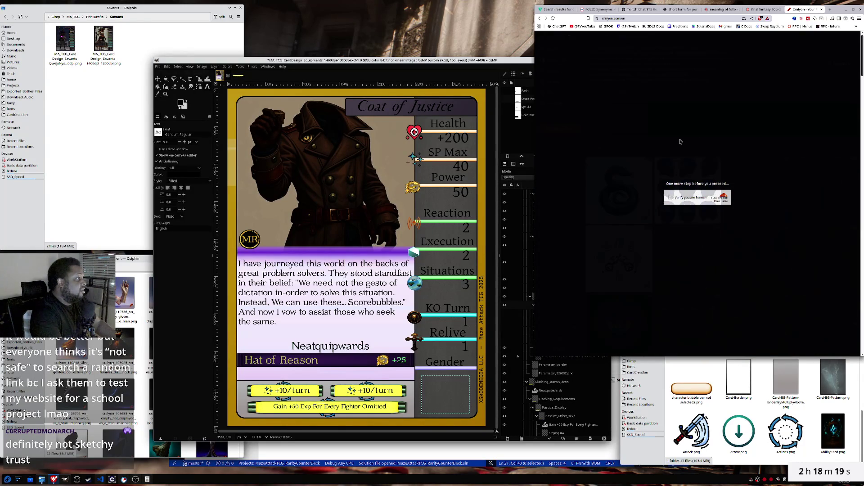
left_click(670, 198)
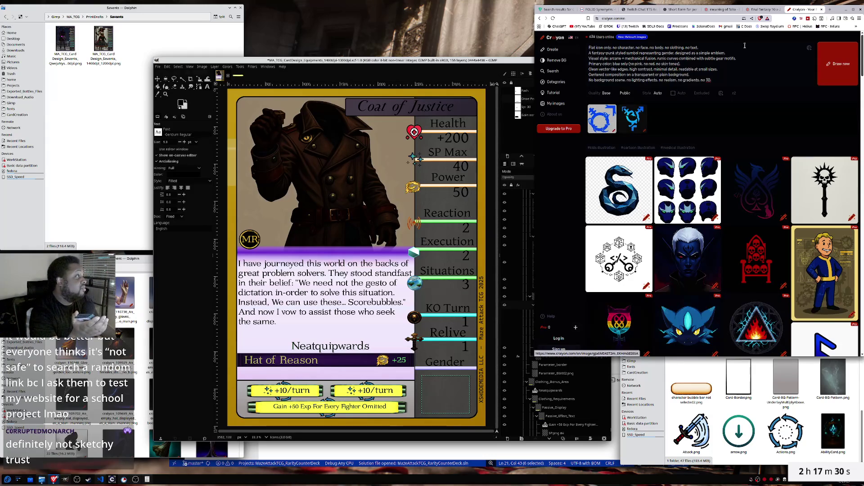
left_click(679, 9)
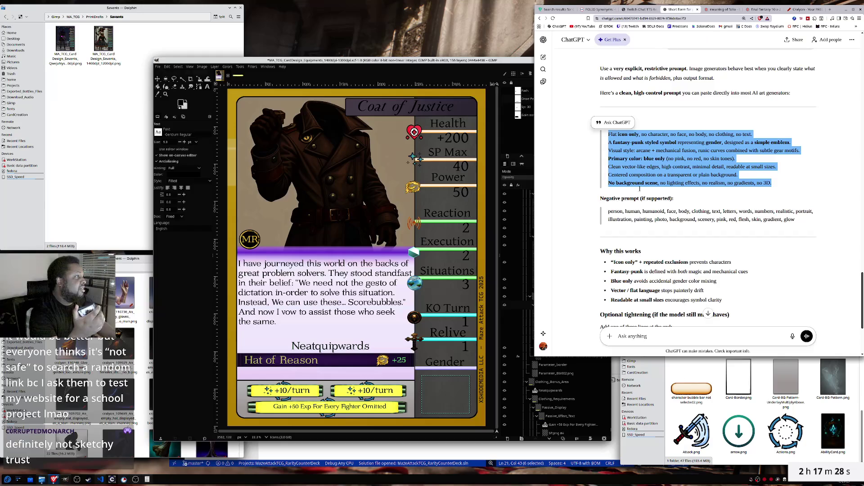
- Ask ChatGPT 'which symbol is for which gender' and compare with Craiyon's results
scroll(640, 221, "up", 2)
scroll(643, 223, "up", 3)
scroll(657, 225, "up", 2)
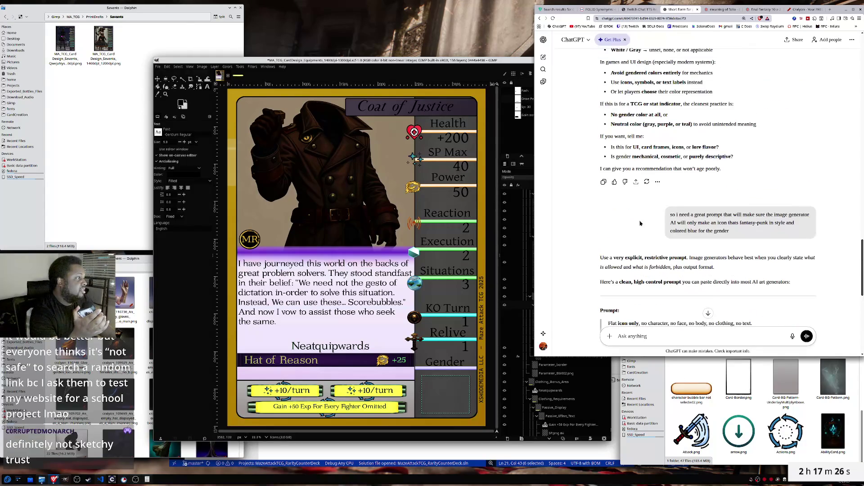
scroll(668, 228, "up", 2)
scroll(668, 228, "up", 2)
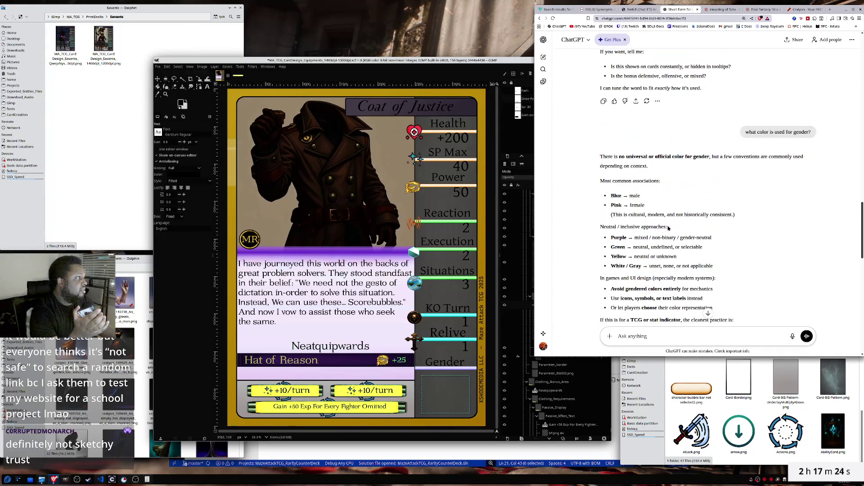
scroll(668, 228, "down", 1)
scroll(657, 261, "down", 1)
scroll(644, 301, "down", 2)
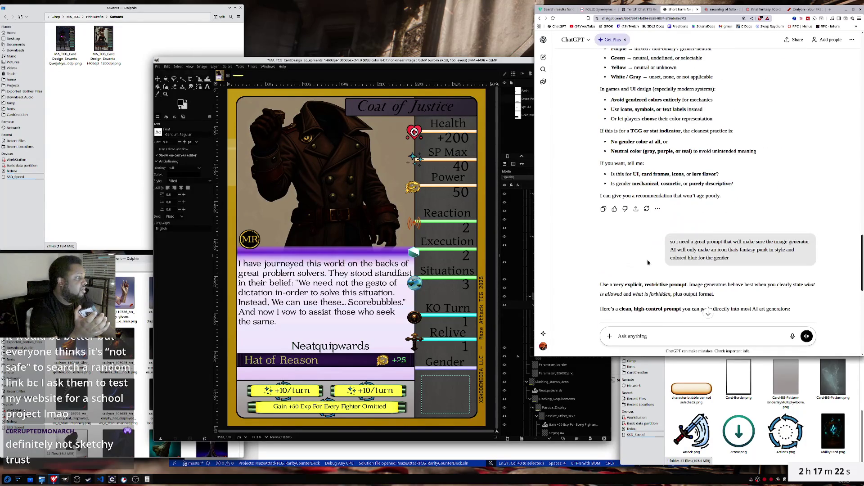
left_click(648, 338)
type("which symbol is for which ge")
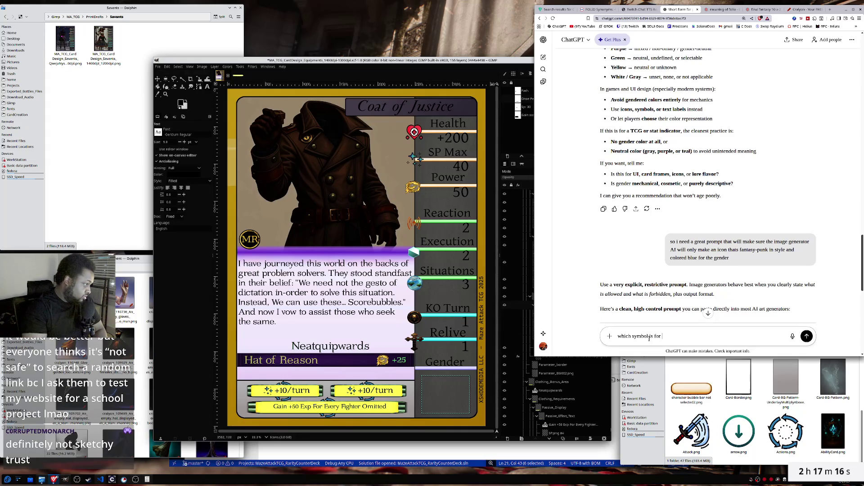
type("nder?")
key("Return")
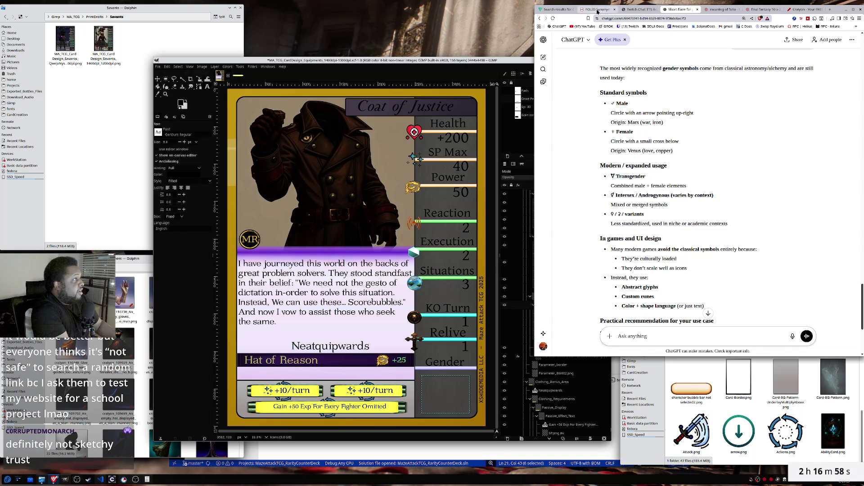
left_click(791, 11)
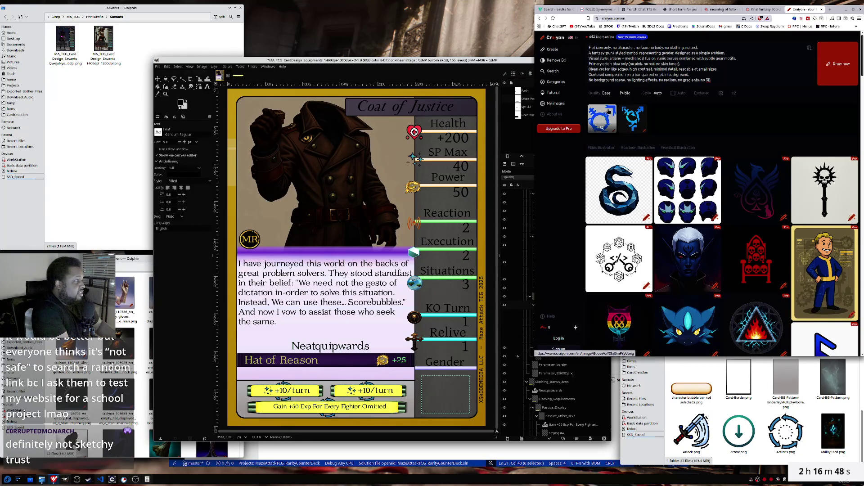
left_click(669, 11)
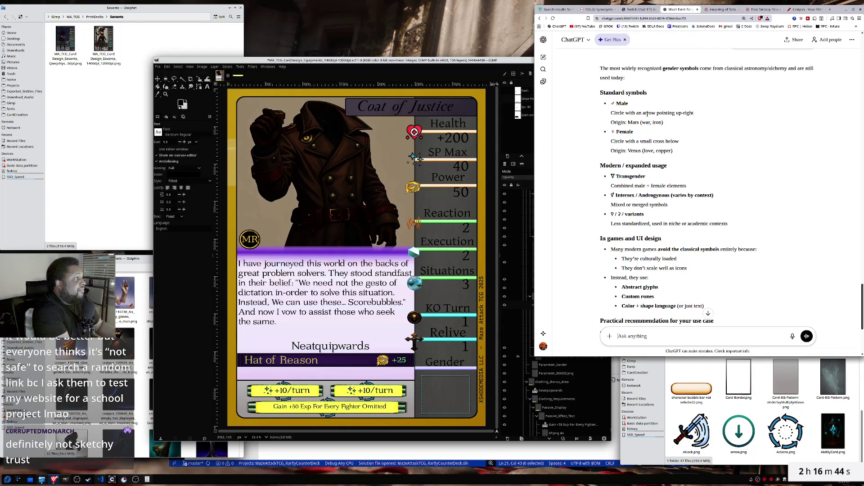
left_click(803, 9)
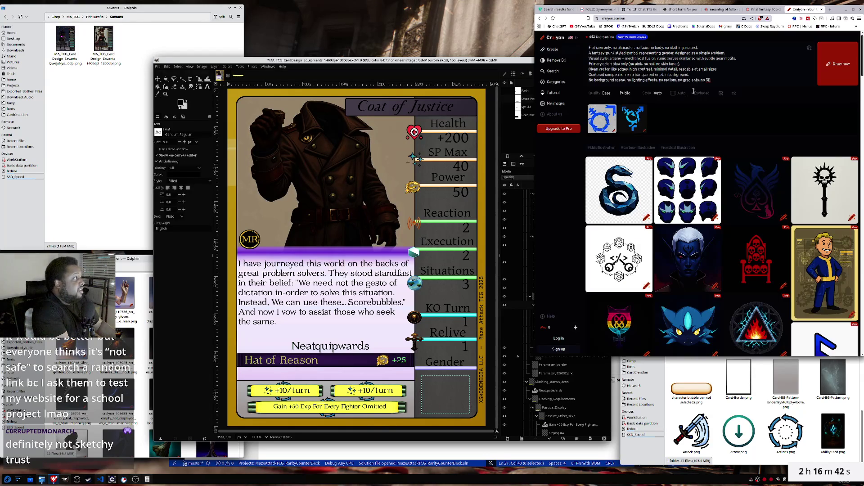
left_click(599, 119)
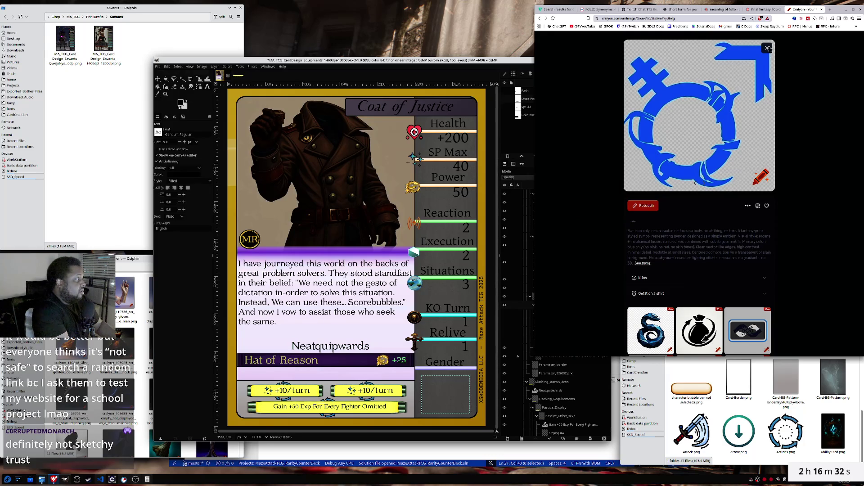
left_click(767, 48)
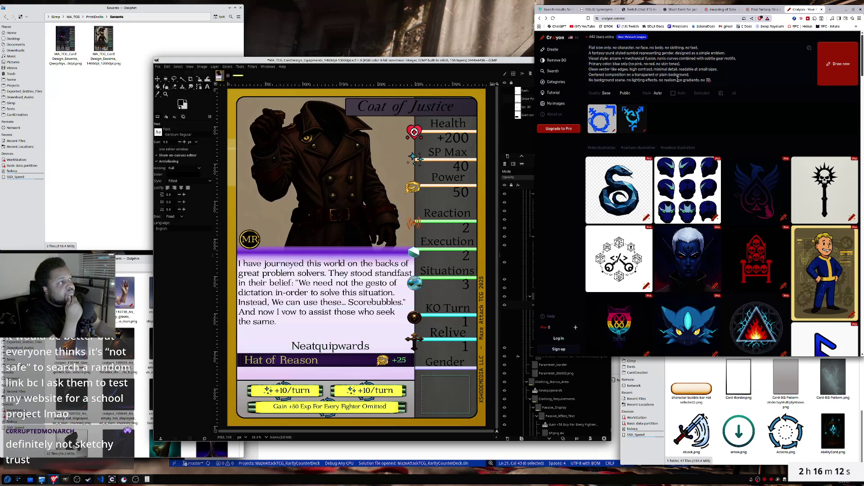
left_click_drag(689, 75, 636, 75)
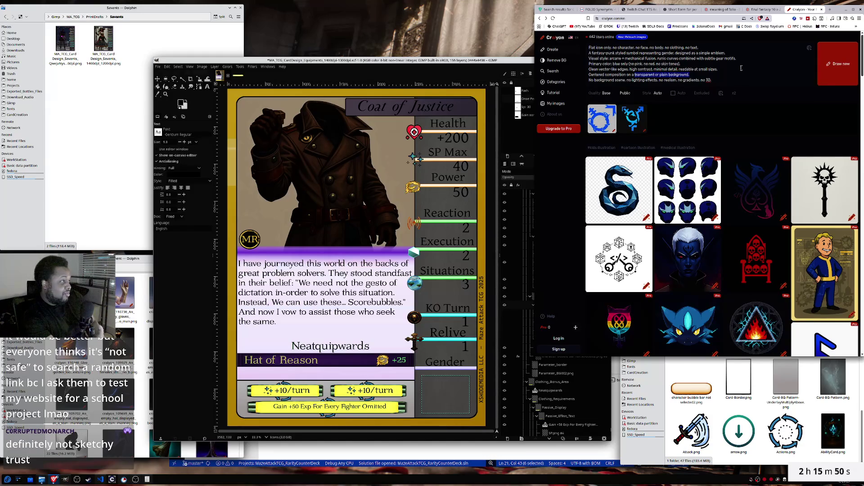
- Make the prompt line read 'Centered composition on a vigorous' and add 'with lighting effects.'
type("vig")
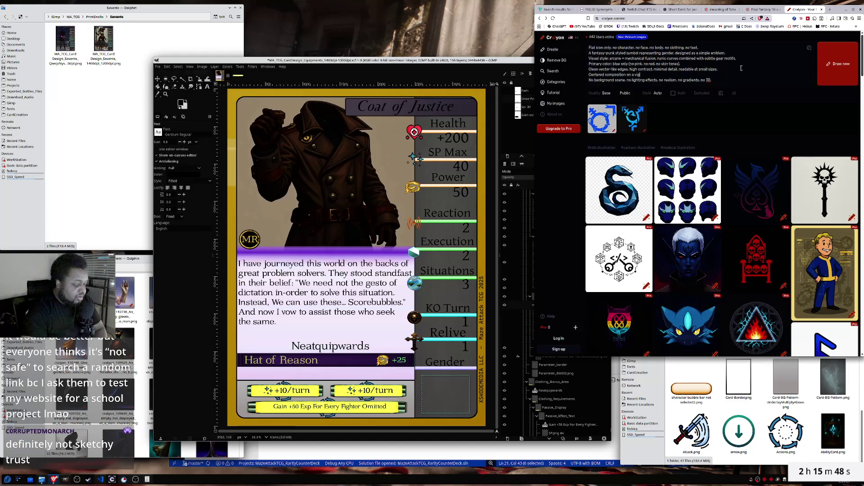
type("n")
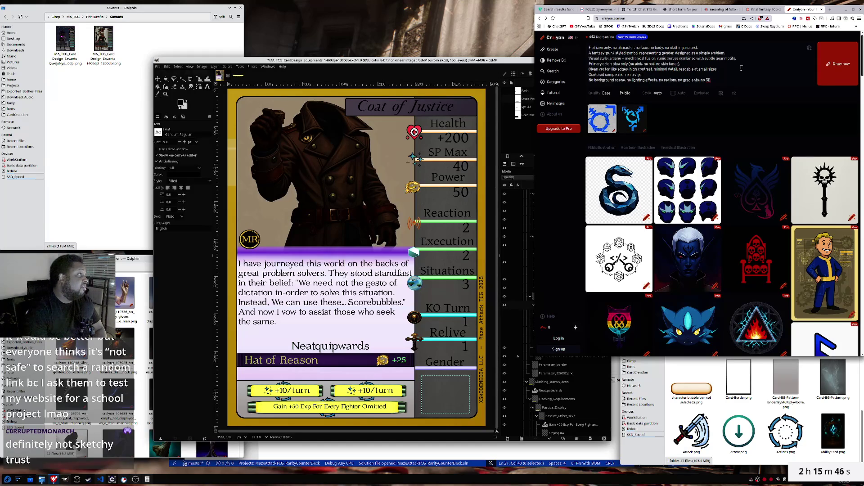
type("ous")
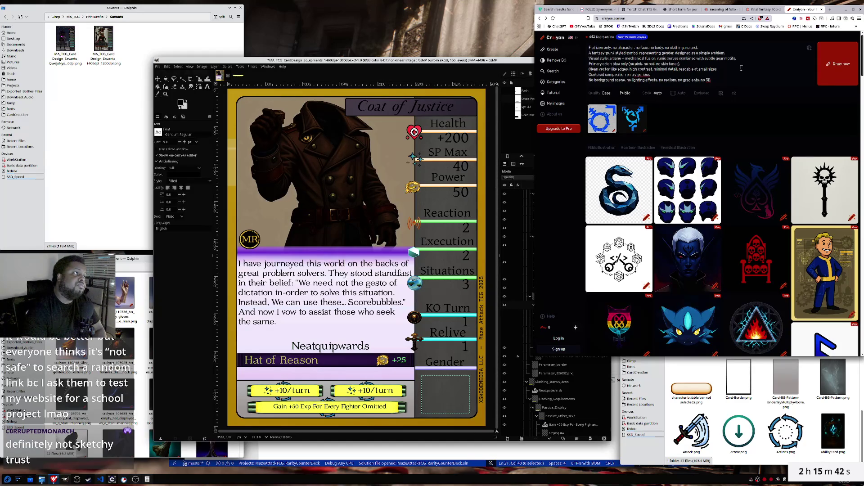
right_click(643, 77)
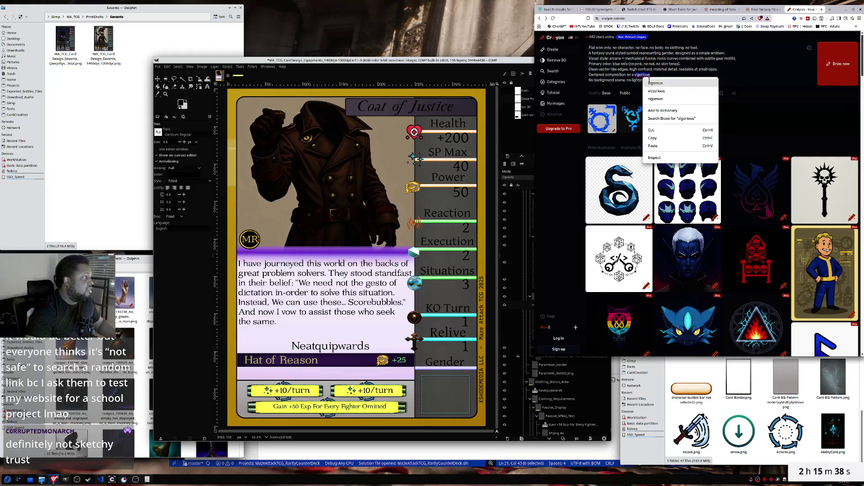
left_click(655, 83)
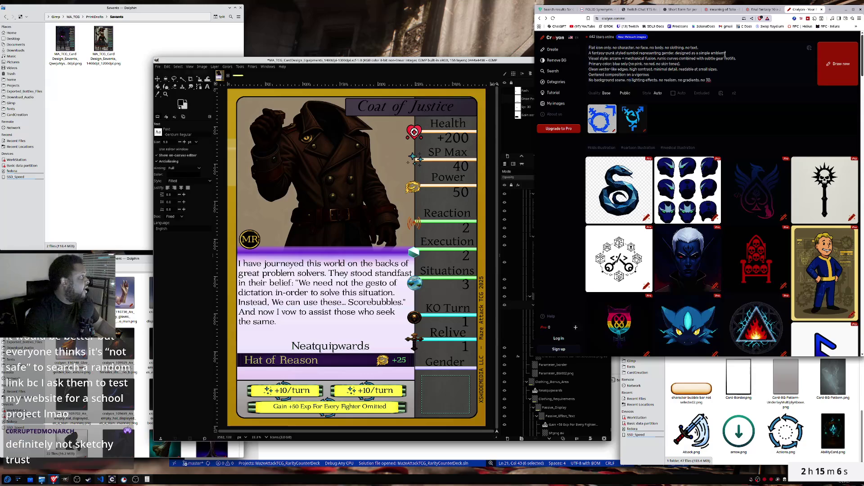
type(" w")
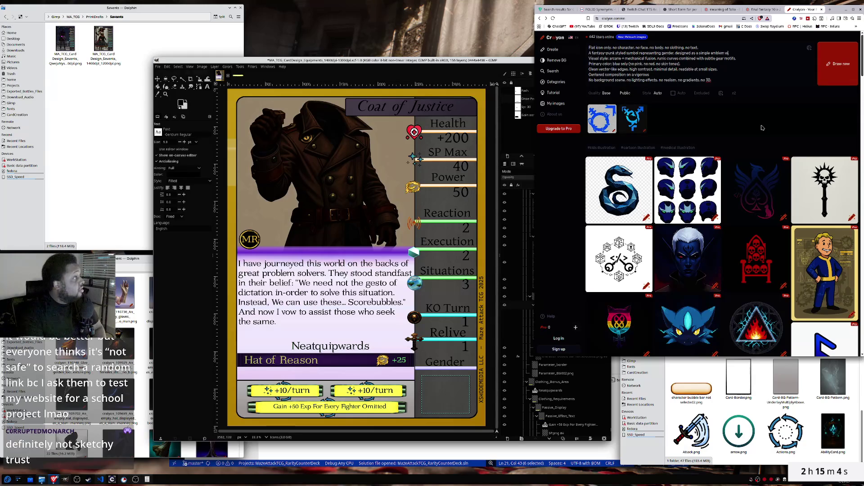
type("ith lighting effects.")
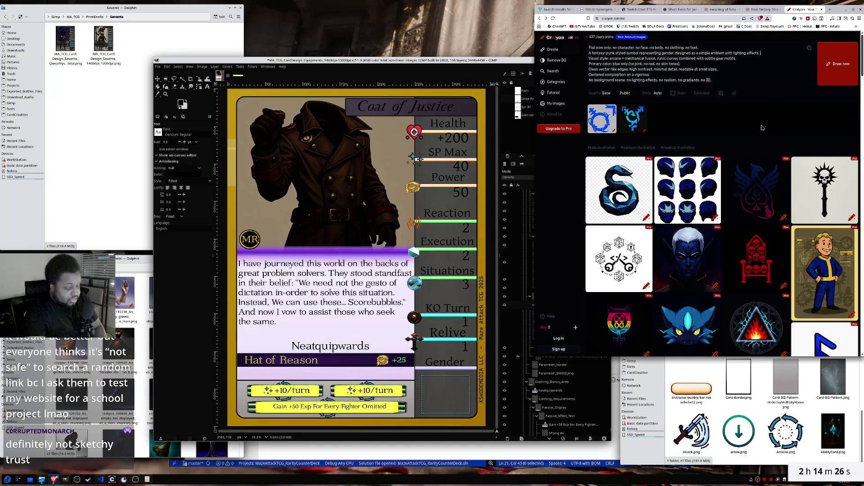
type("metal-")
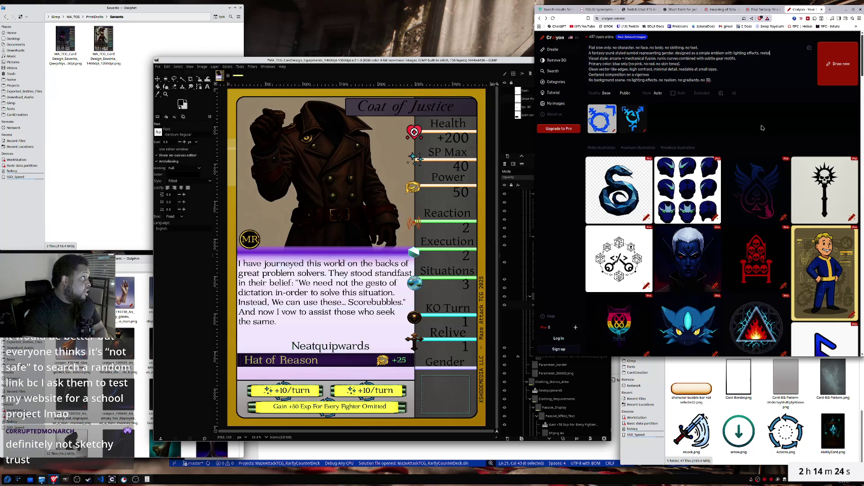
type("li")
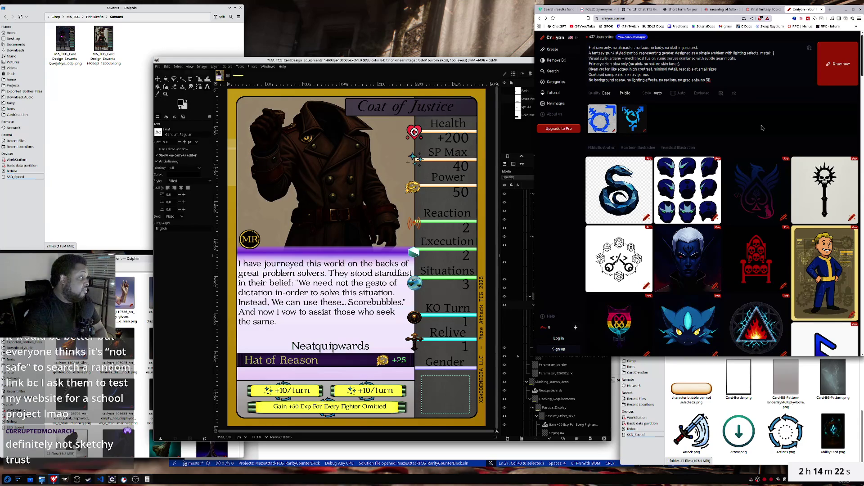
type("ke texture.")
key("Down")
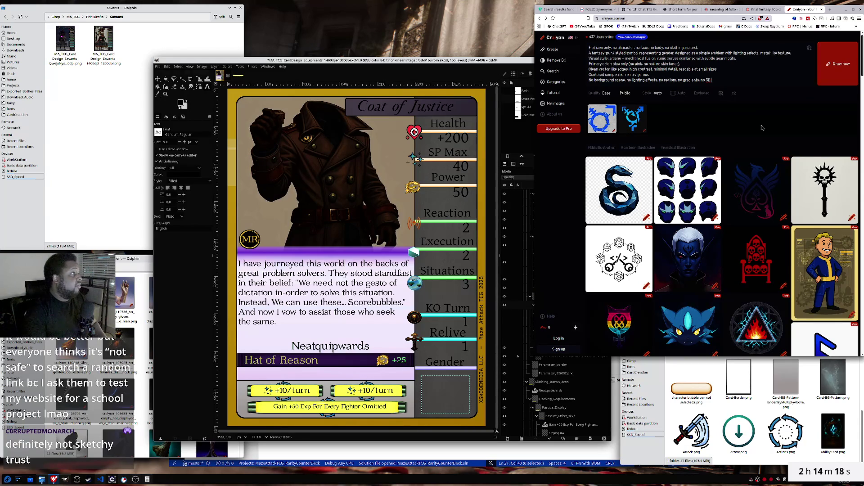
type(".")
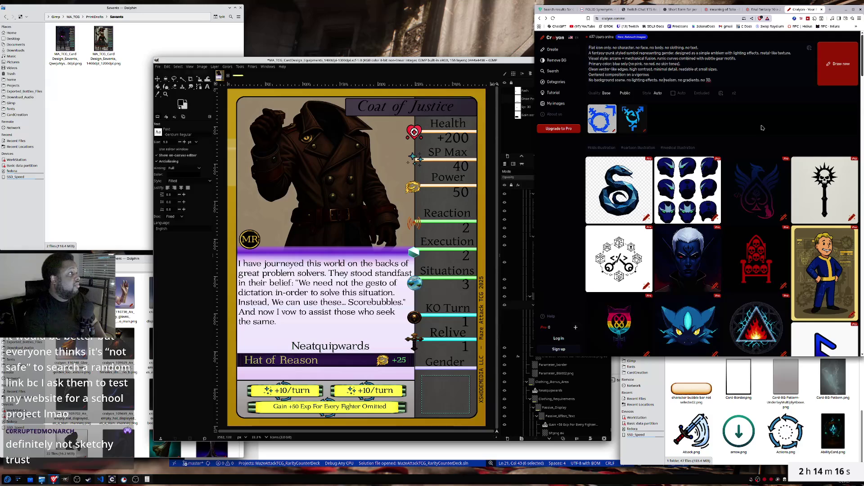
key("ctrl+shift+Left")
key("ctrl+shift+Left")
key("ctrl+shift+Left")
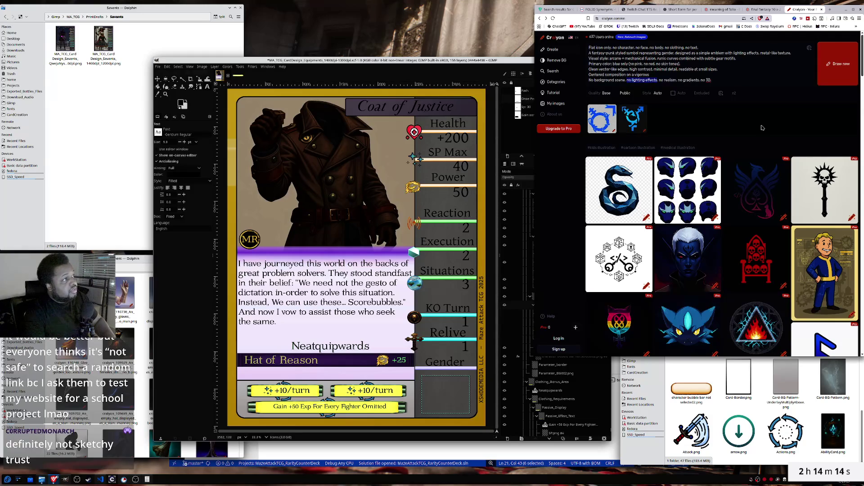
key("Left")
key("ctrl+shift+Left")
key("ctrl+shift+Left")
key("ctrl+shift+Left")
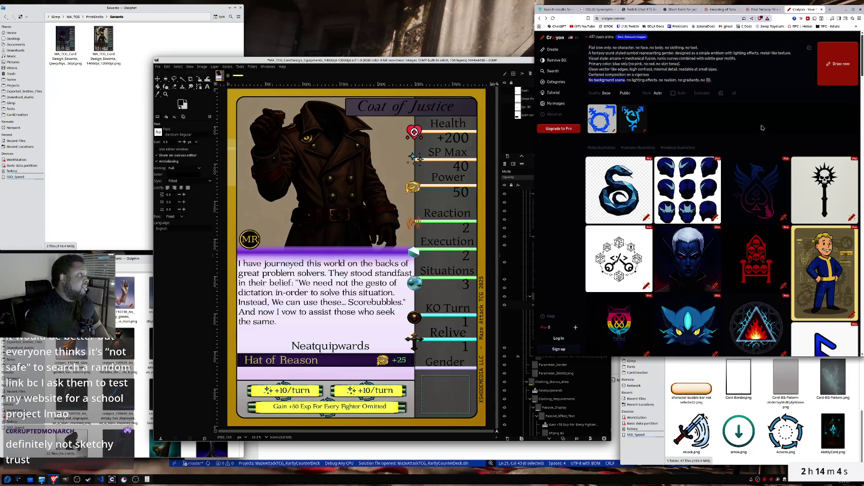
key("BackSpace")
key("ctrl+shift+Right")
key("ctrl+shift+Right")
key("ctrl+shift+Right")
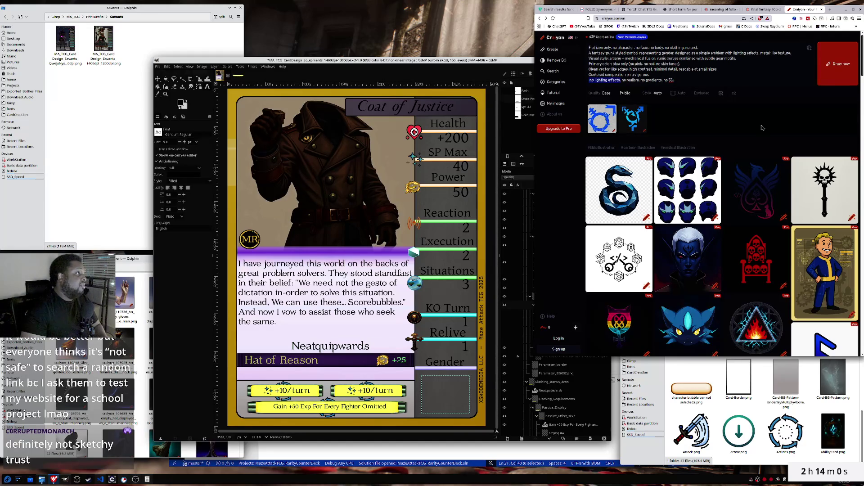
key("BackSpace")
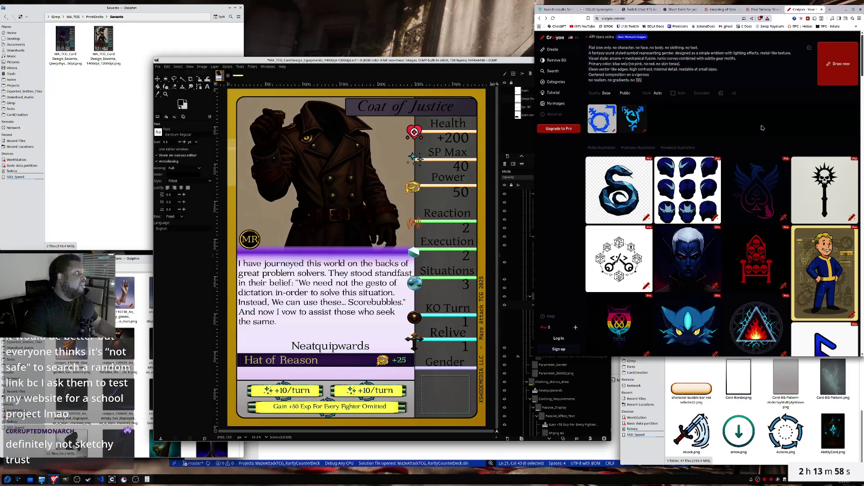
left_click(839, 69)
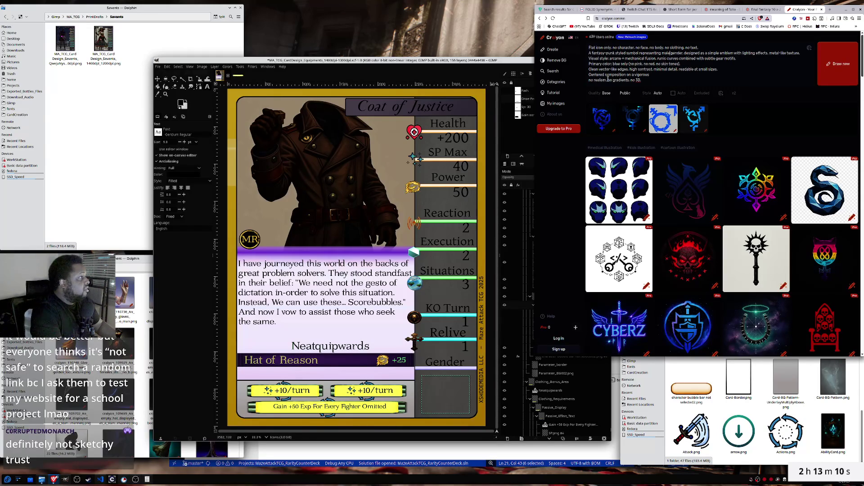
- Generate another batch of images from the revised male icon prompt
left_click(843, 71)
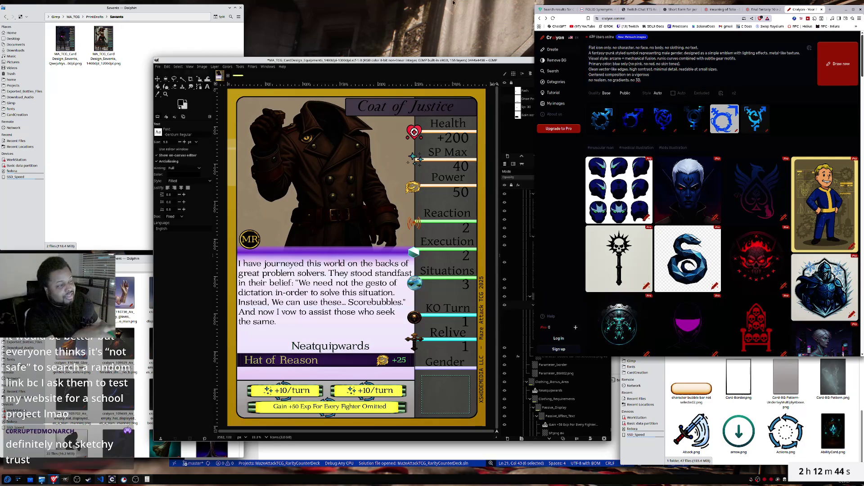
- Preview several blue gear-male results, then open the first one full size for download
left_click(603, 123)
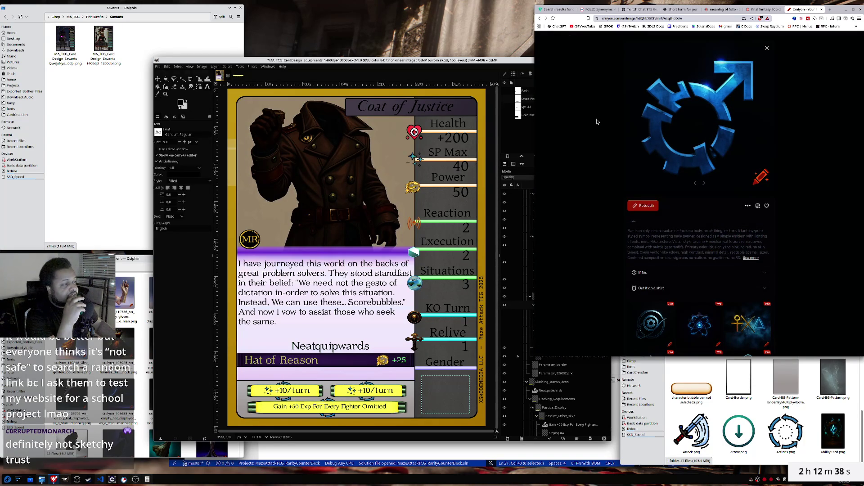
left_click(767, 48)
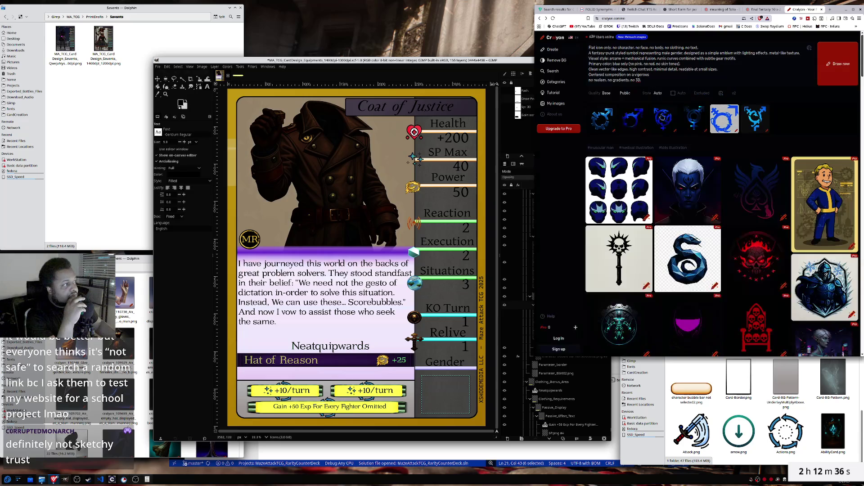
left_click(624, 123)
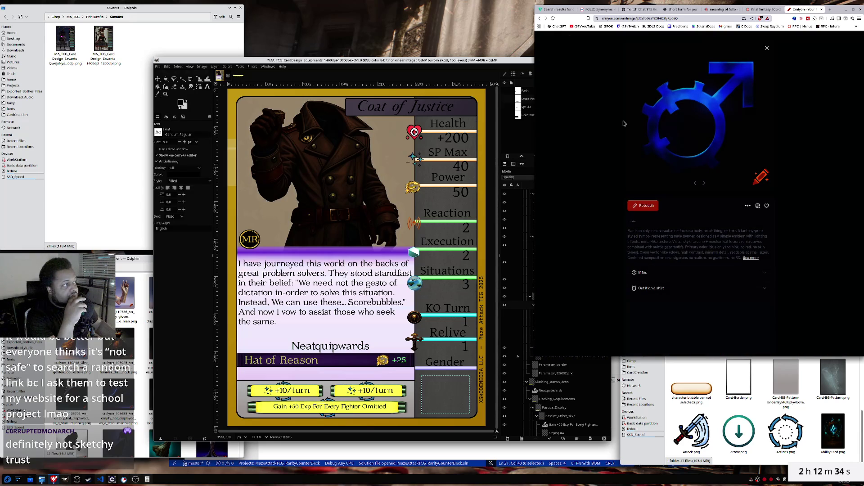
left_click(768, 49)
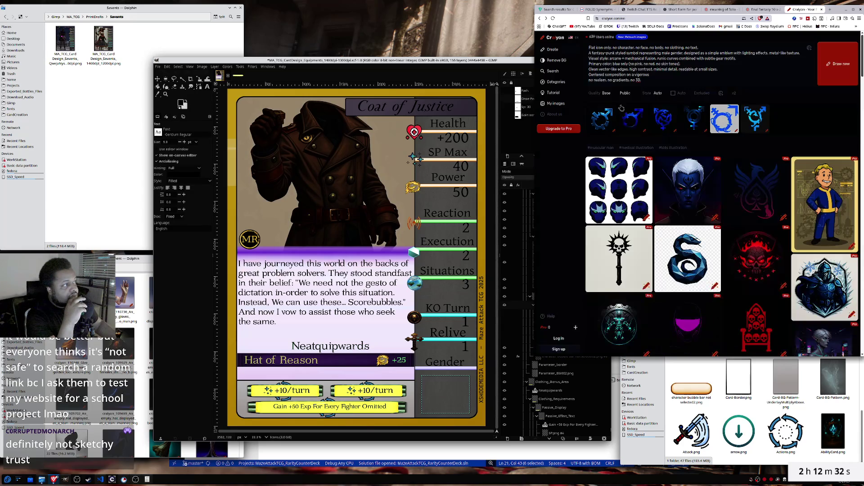
left_click(595, 124)
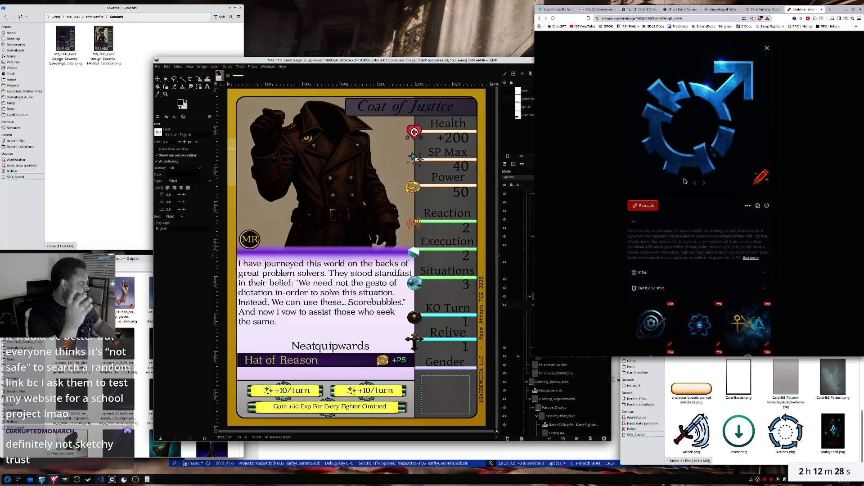
left_click(757, 207)
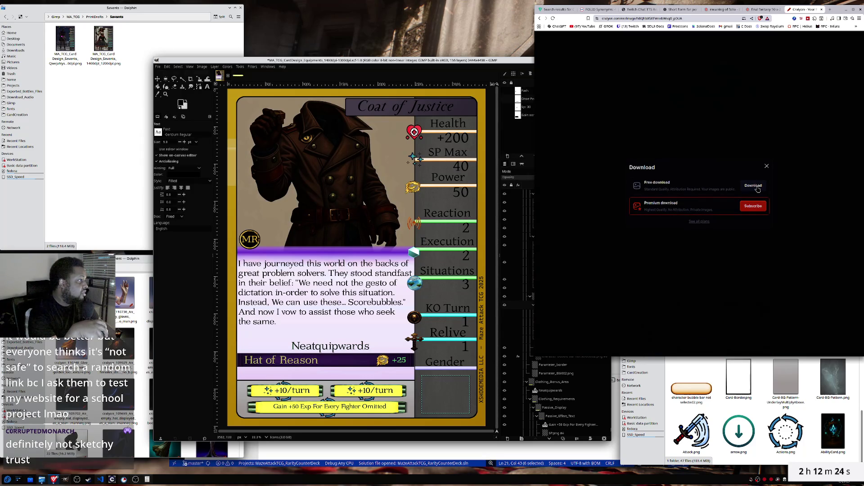
- Download the blue gear-male icon free as GenderSymbol_Male.png into SSD_Speed > CardCreation
left_click(758, 188)
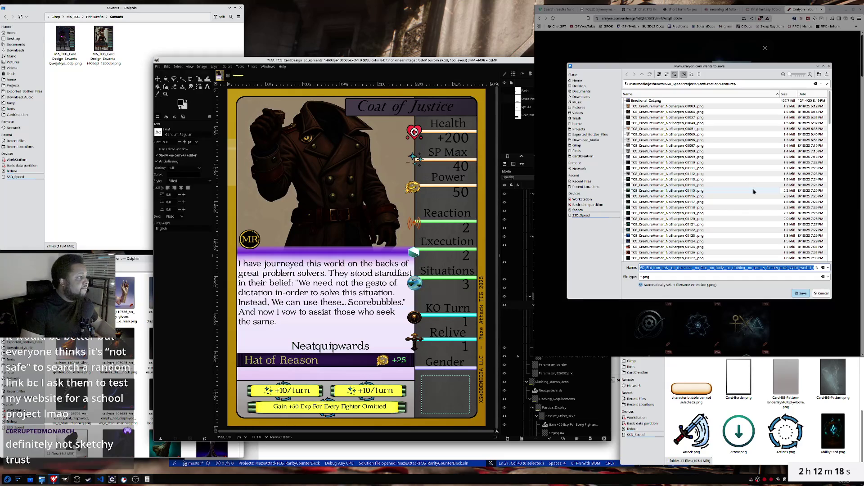
left_click(583, 216)
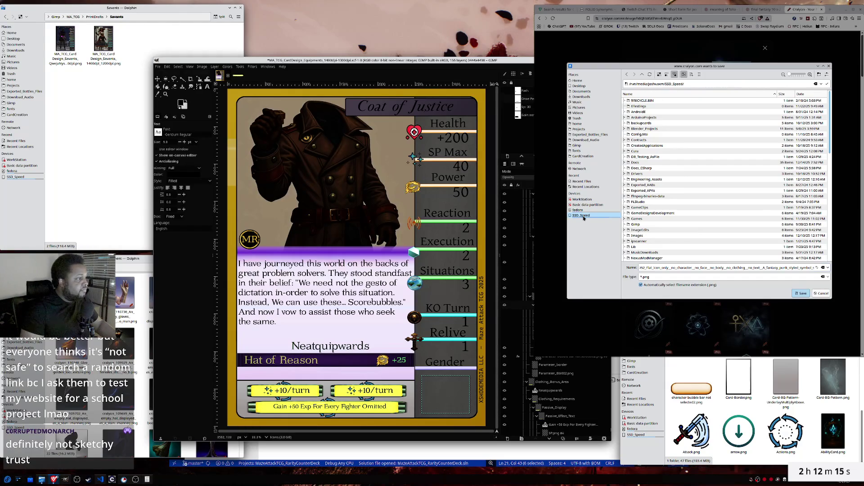
left_click(581, 156)
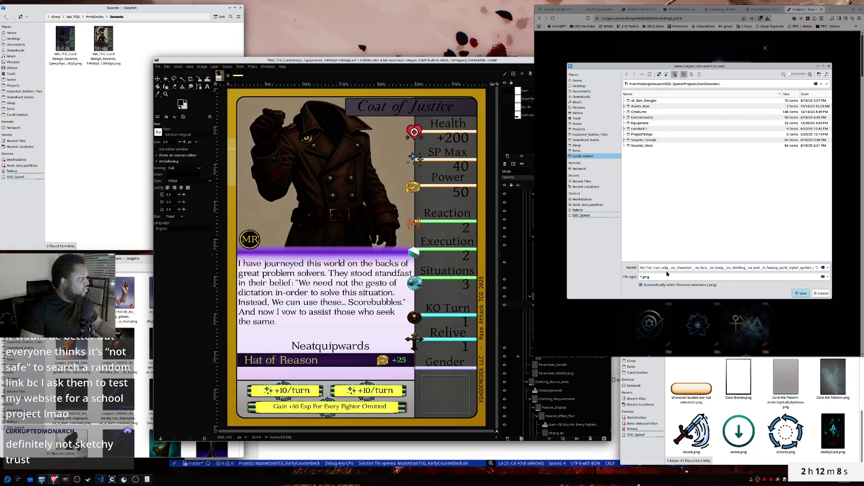
key("Home")
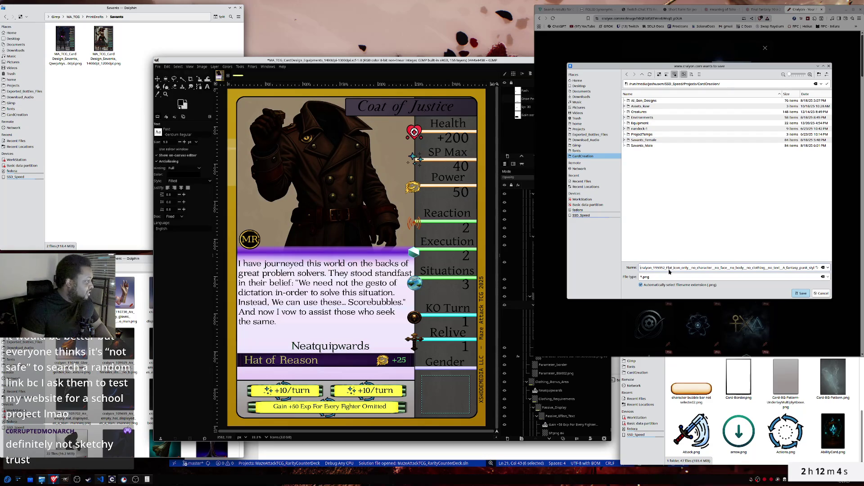
key("ctrl+a")
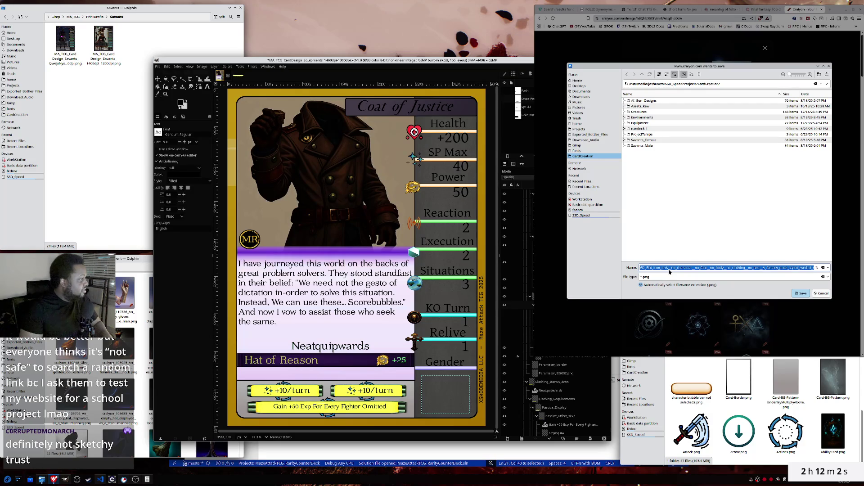
key("End")
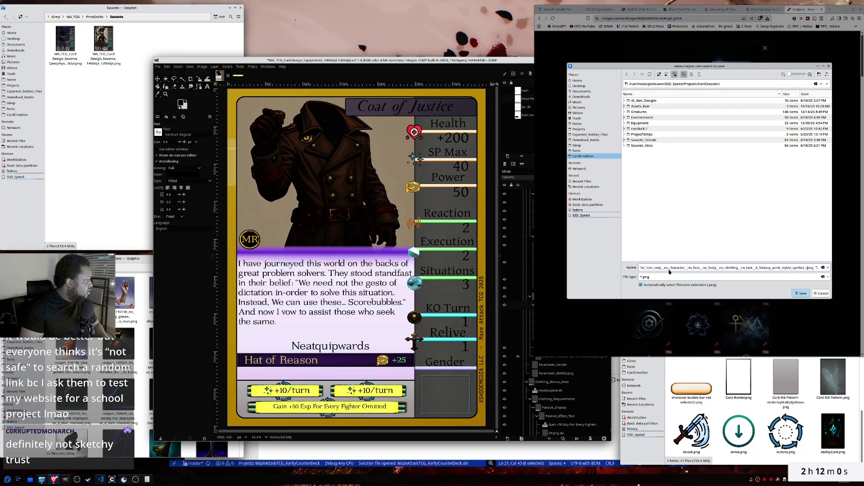
key("shift+Home")
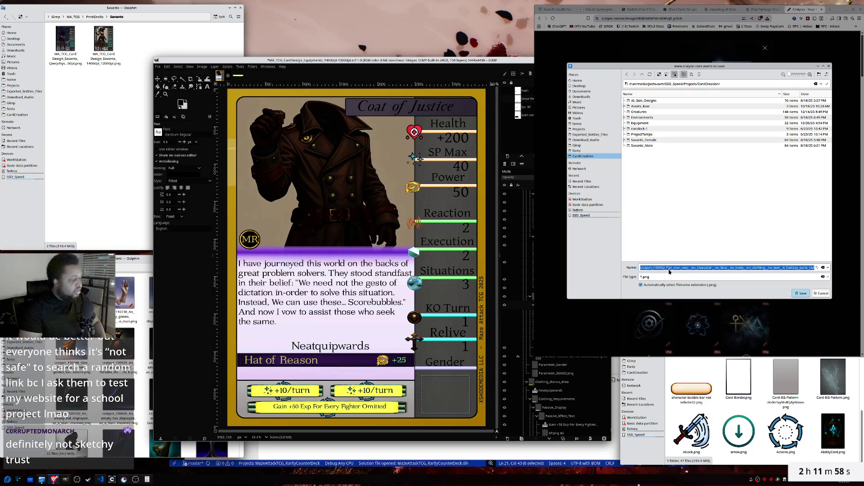
type("GenderSymbol")
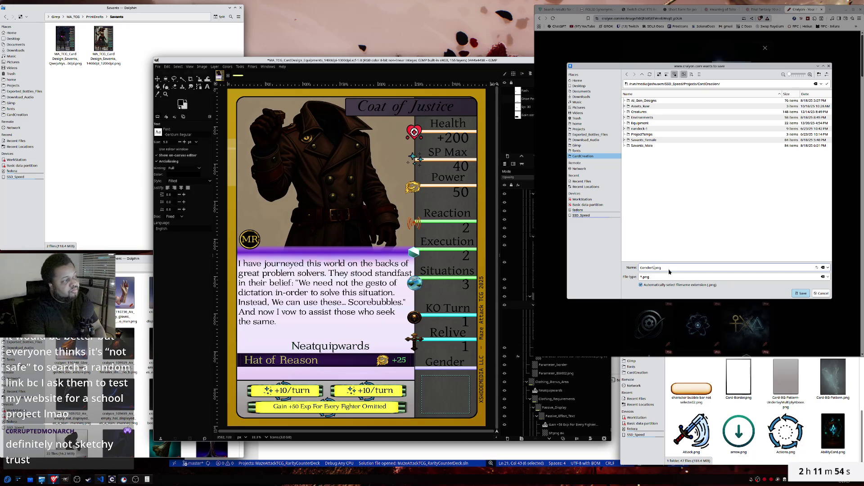
type("_Male")
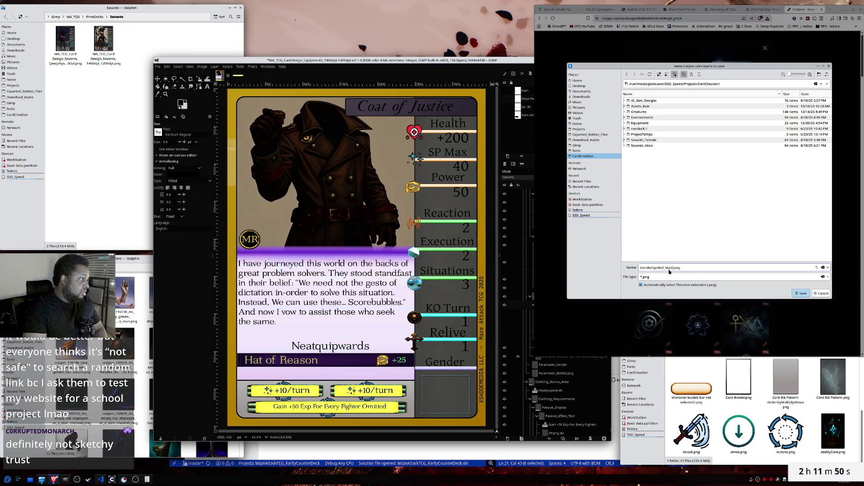
key("Return")
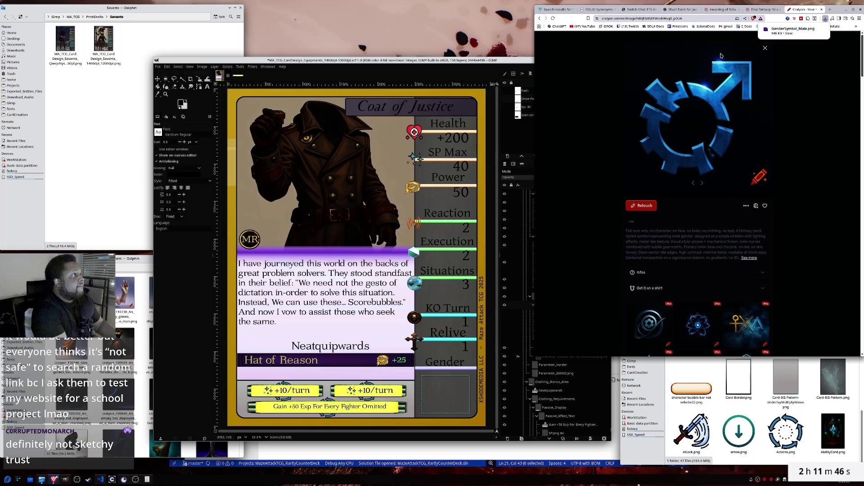
- Change the prompt's gender word from male to female
left_click(766, 49)
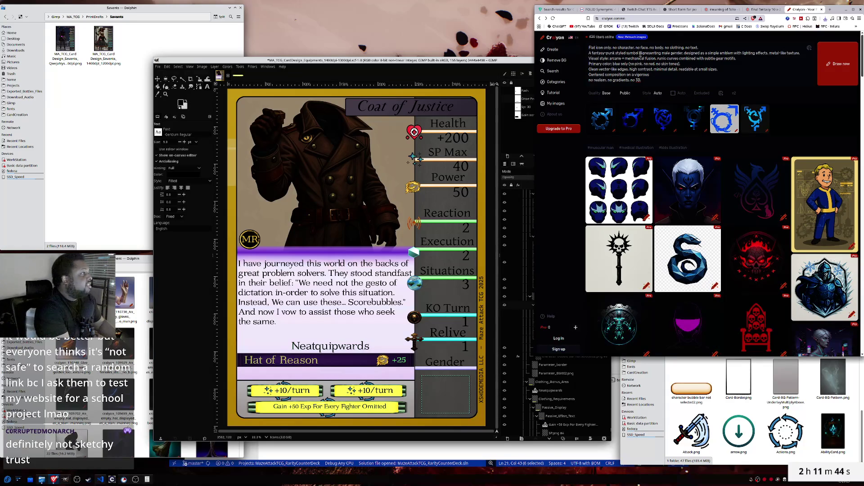
left_click(665, 52)
type("e")
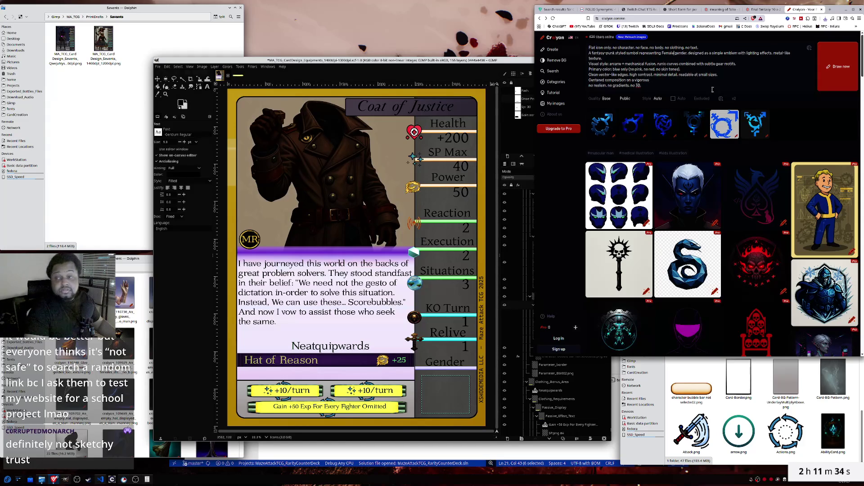
- Rework the prompt's colour words so blue is excluded, then generate new female icon images
double_click(616, 69)
type("purple")
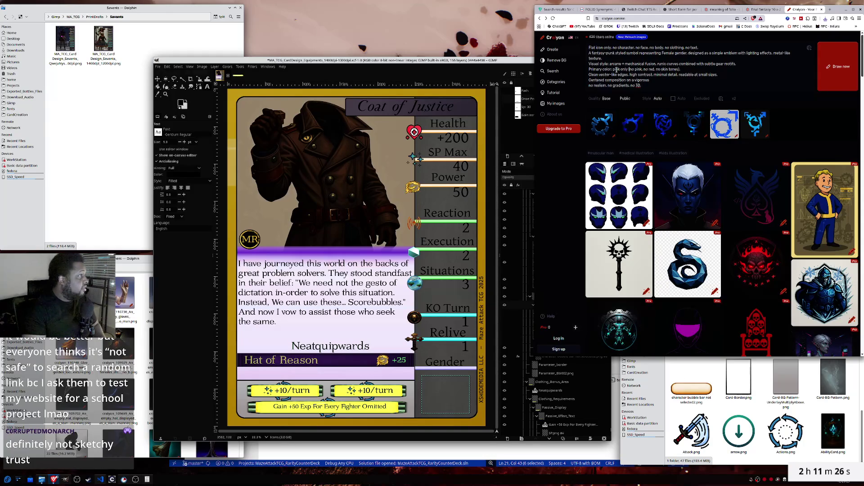
key("ctrl+shift+Right")
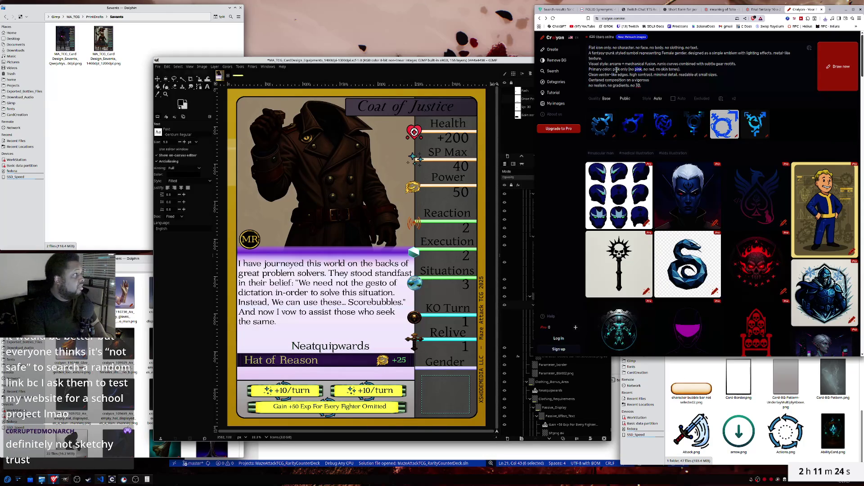
type("blue")
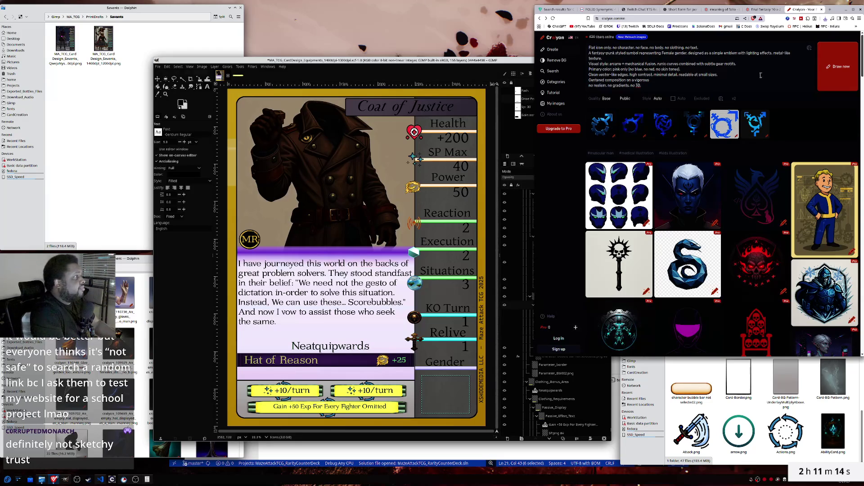
left_click(824, 63)
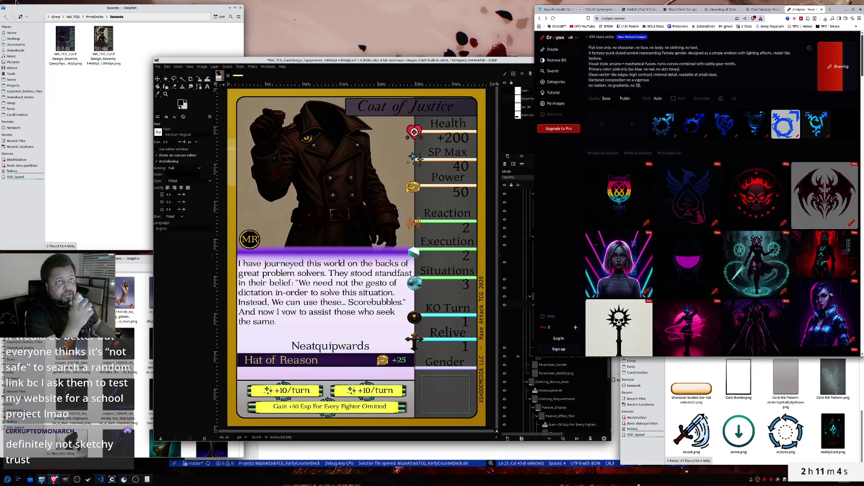
- Drag GenderSymbol_Male.png from CardCreation onto the card and move it to the lower-right Gender slot
left_click(17, 114)
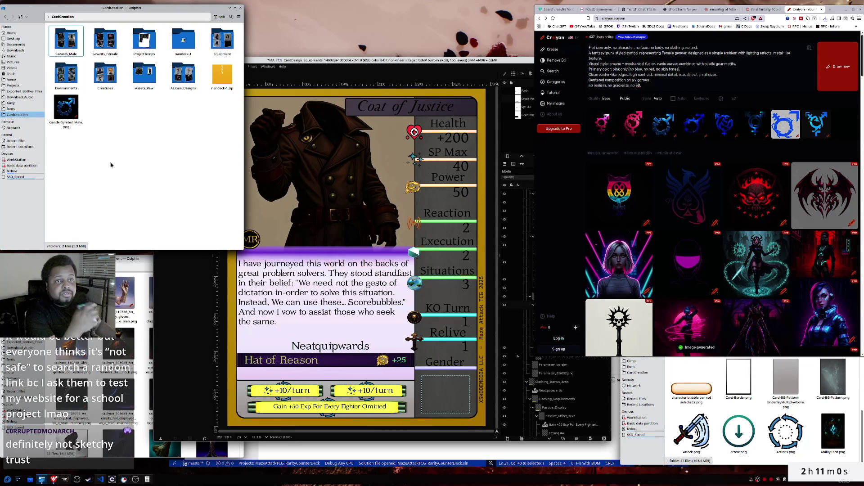
mouse_move(66, 108)
left_mouse_down()
mouse_move(416, 338)
mouse_move(449, 386)
left_mouse_up()
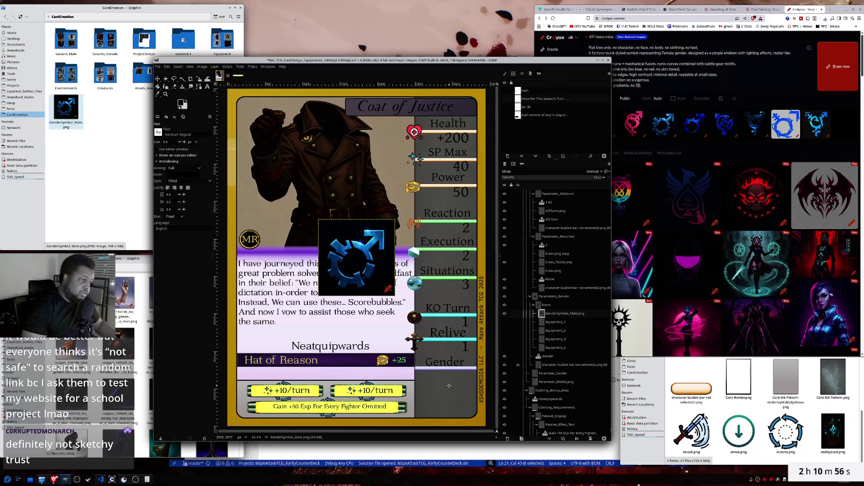
key("m")
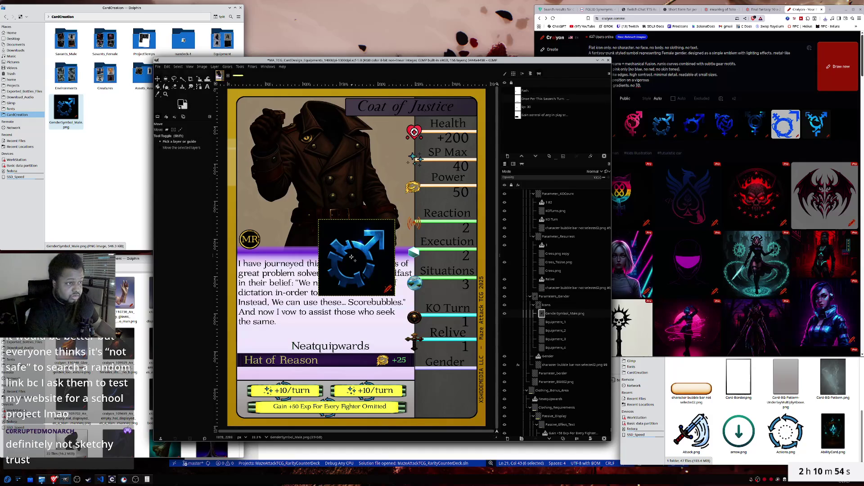
mouse_move(341, 250)
left_mouse_down()
mouse_move(431, 393)
mouse_move(431, 379)
left_mouse_up()
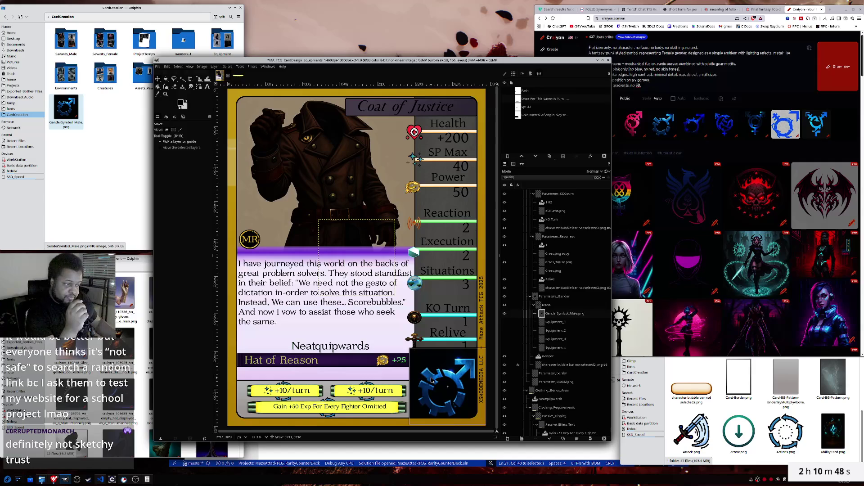
- Scale the gender icon down so it fits inside the Gender slot
key("shift+s")
left_click(479, 417)
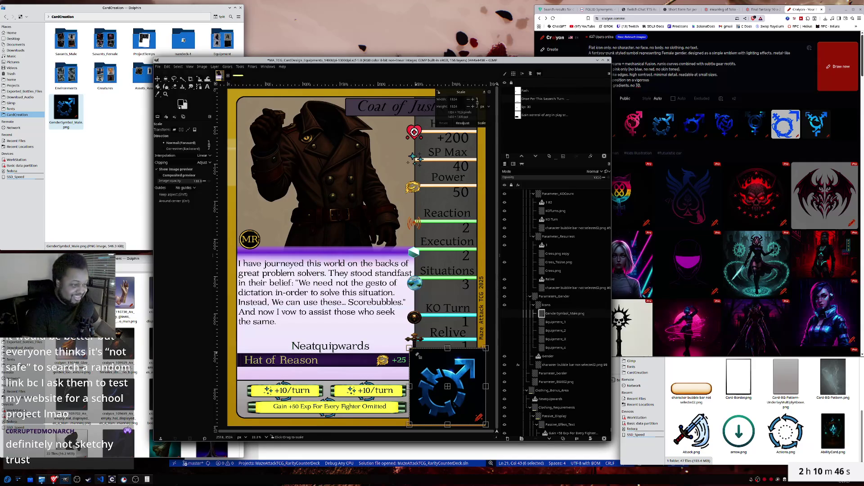
left_click_drag(408, 346, 412, 365)
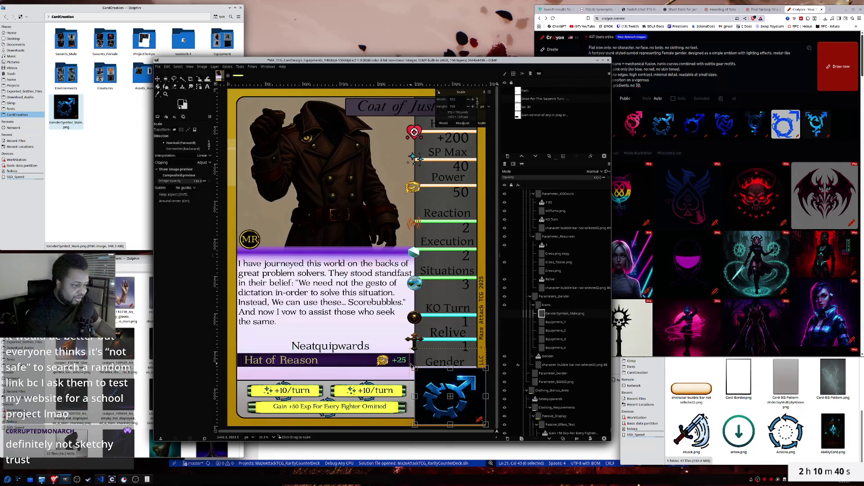
left_click_drag(487, 424, 481, 424)
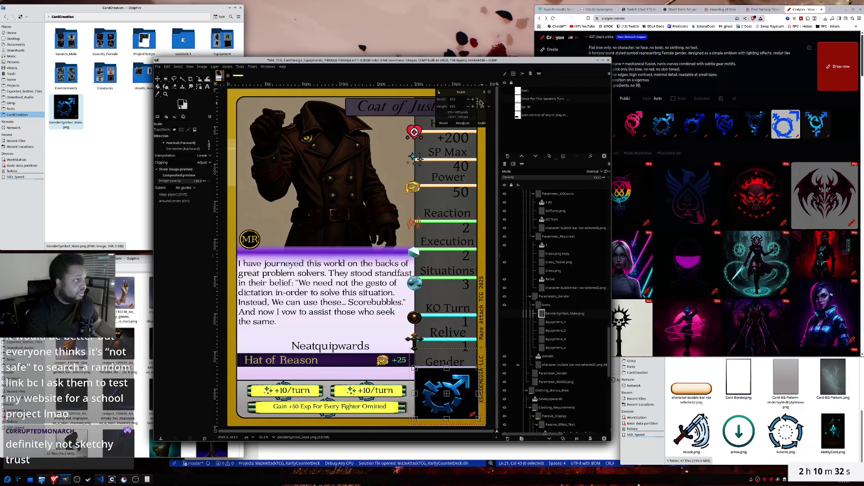
key("Return")
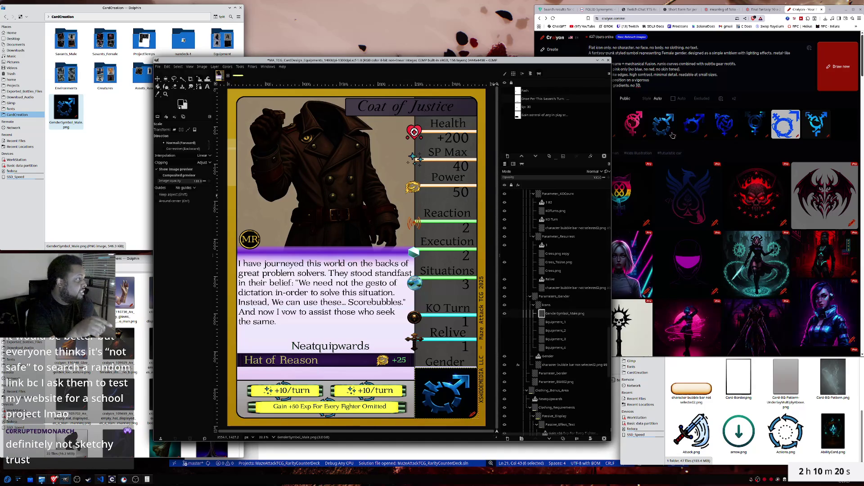
left_click(801, 8)
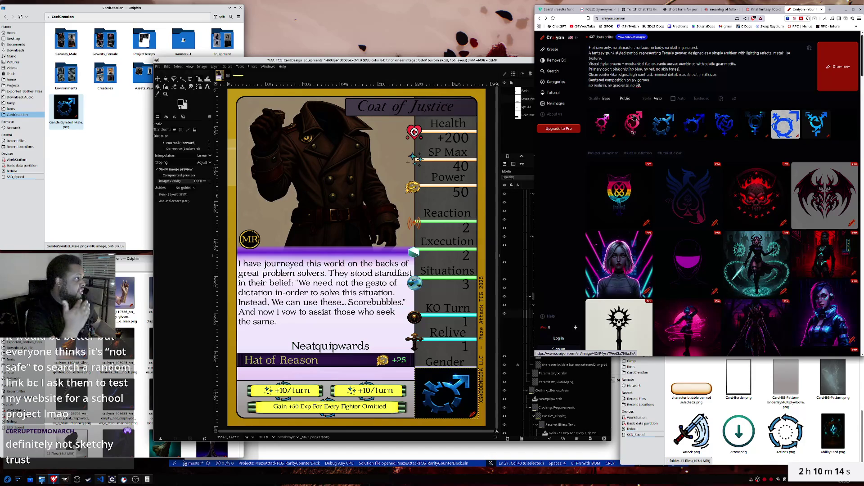
- Review ChatGPT's gender-symbol answers and select 'on a transparent' in its suggested prompt
left_click(681, 10)
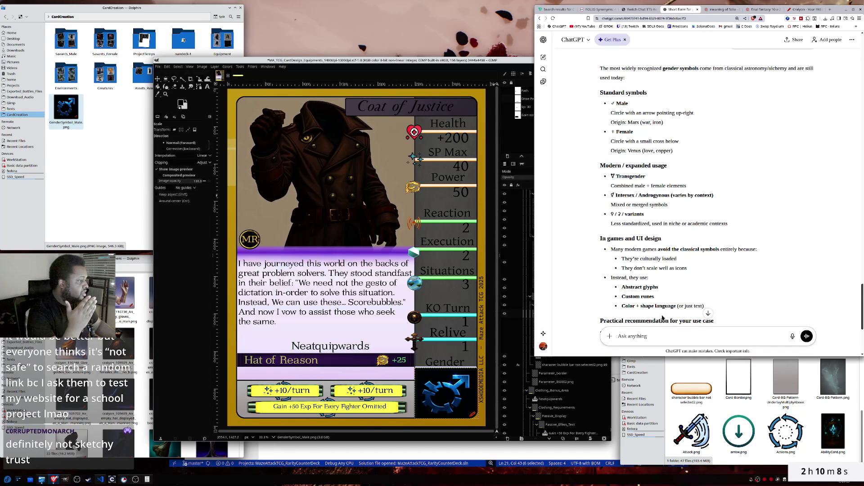
scroll(662, 317, "down", 3)
scroll(661, 312, "up", 3)
scroll(662, 314, "up", 3)
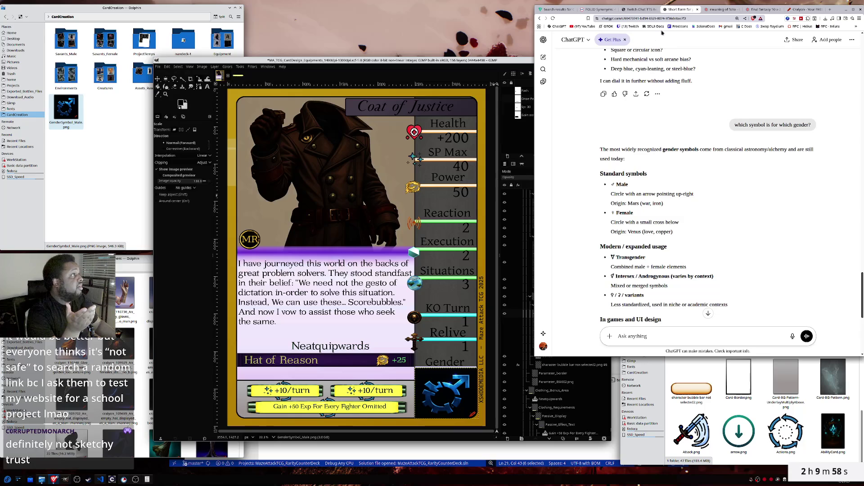
left_click(805, 9)
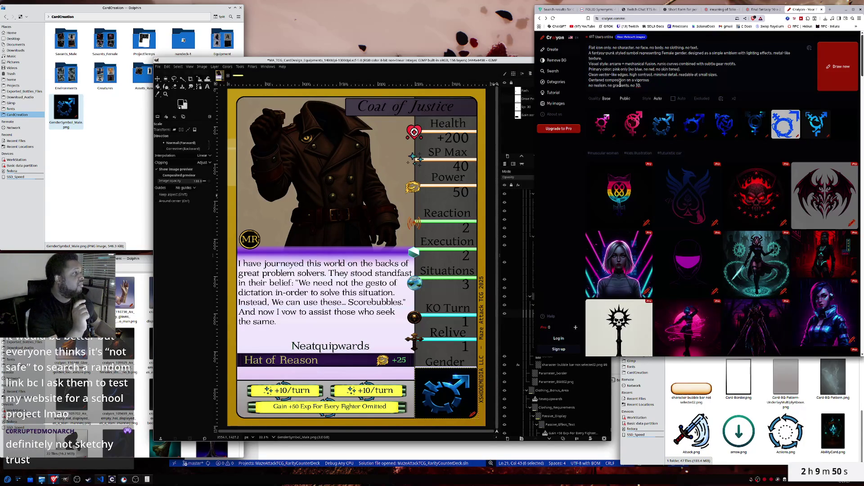
left_click(680, 9)
scroll(592, 218, "up", 5)
scroll(621, 223, "up", 5)
scroll(649, 228, "up", 5)
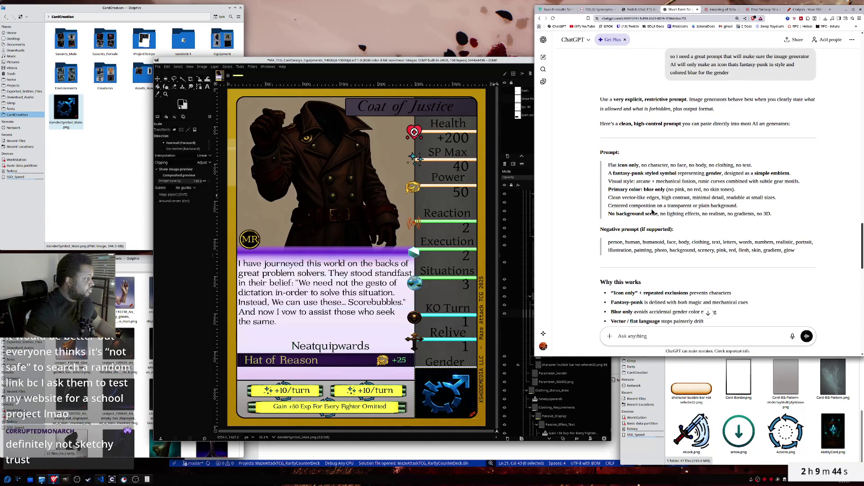
left_click_drag(658, 205, 691, 205)
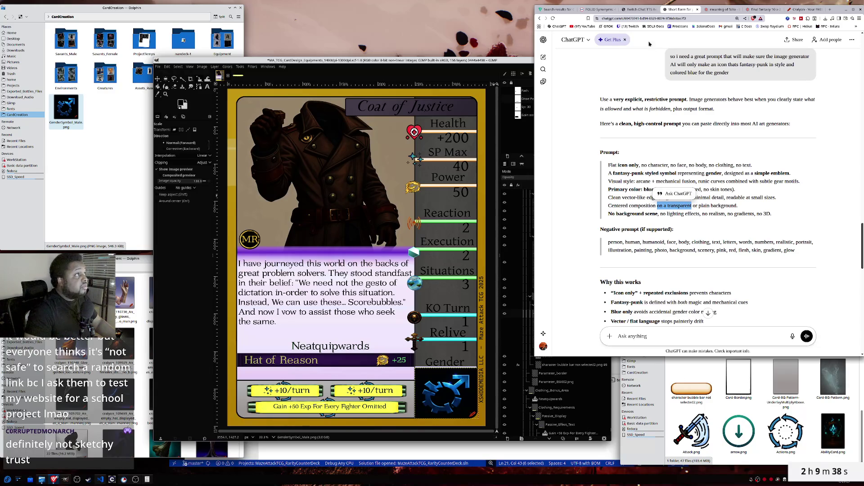
left_click(803, 9)
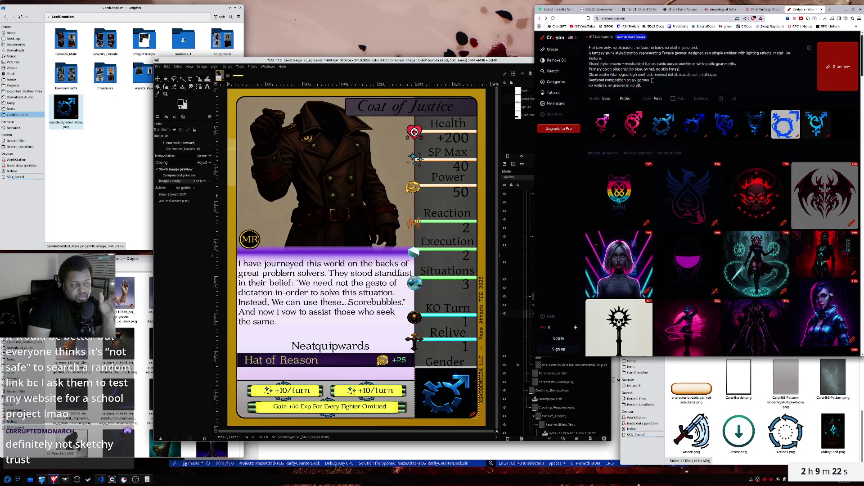
- Bring GIMP forward and collapse the Clothing_Bonus_Area layer group
left_click(491, 61)
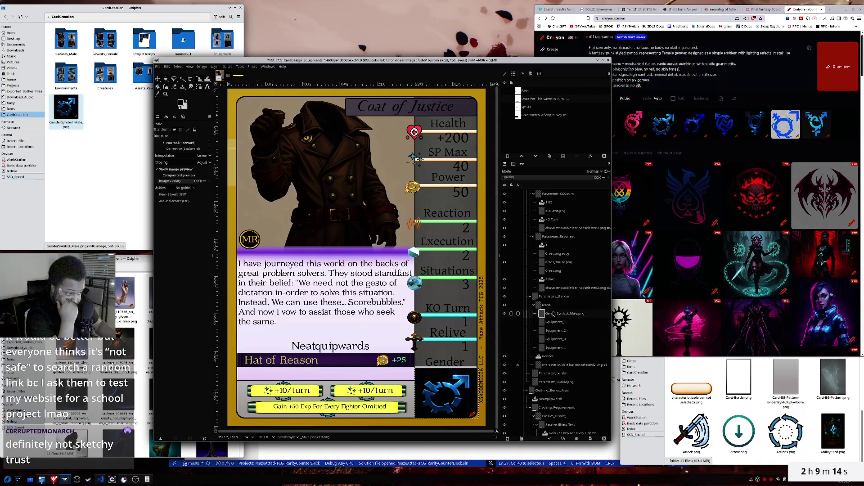
scroll(553, 314, "down", 3)
scroll(553, 313, "down", 1)
scroll(554, 314, "down", 2)
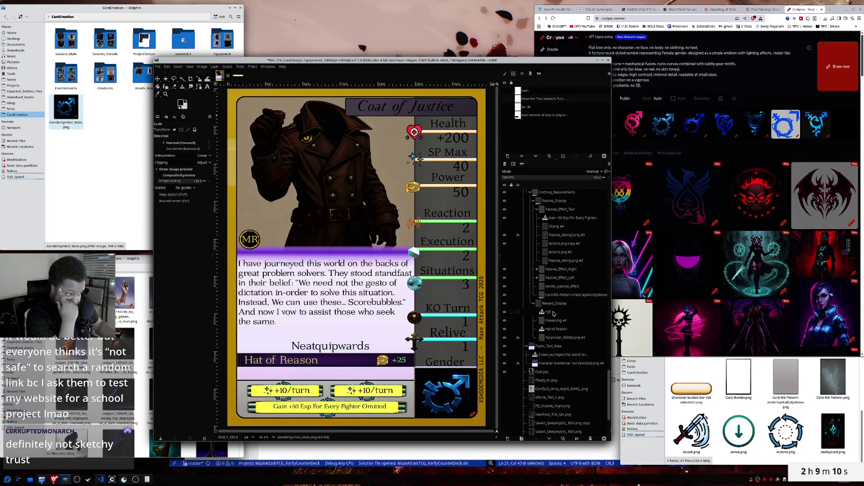
scroll(553, 314, "up", 1)
scroll(553, 314, "up", 1)
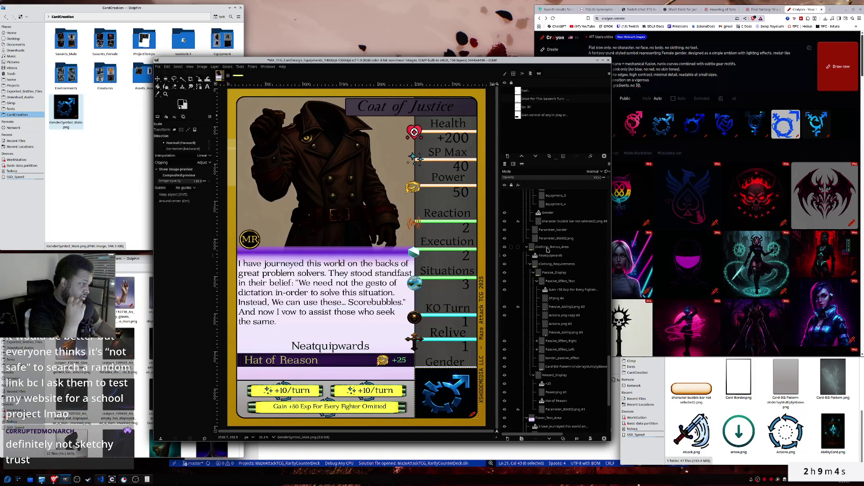
left_click(525, 247)
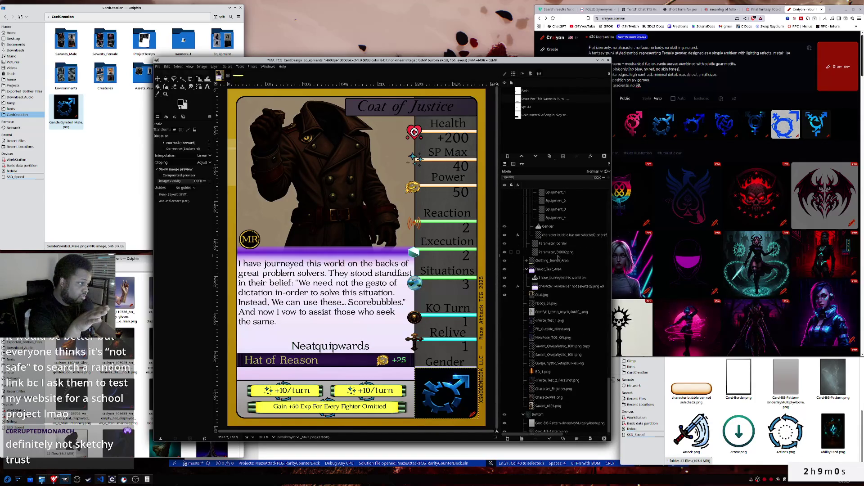
- Move GenderSymbol_Male out of the Icons group to sit just above Parameter_B6002
scroll(528, 252, "up", 2)
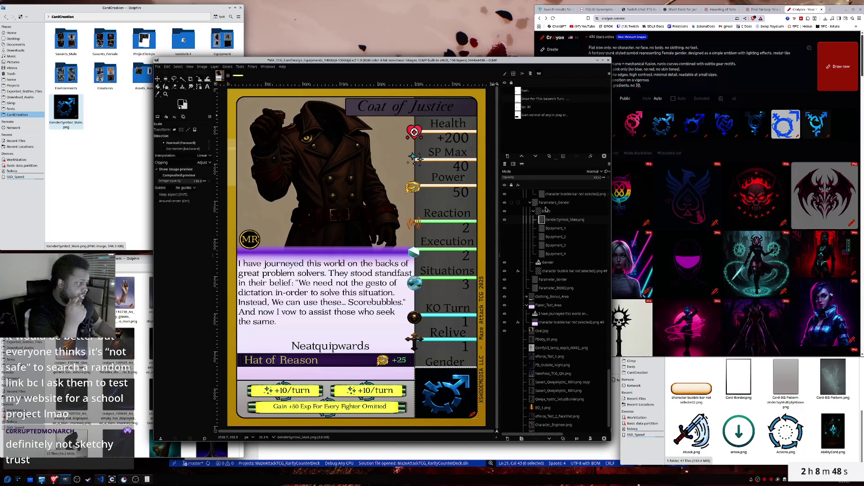
scroll(523, 268, "up", 5)
scroll(544, 290, "down", 3)
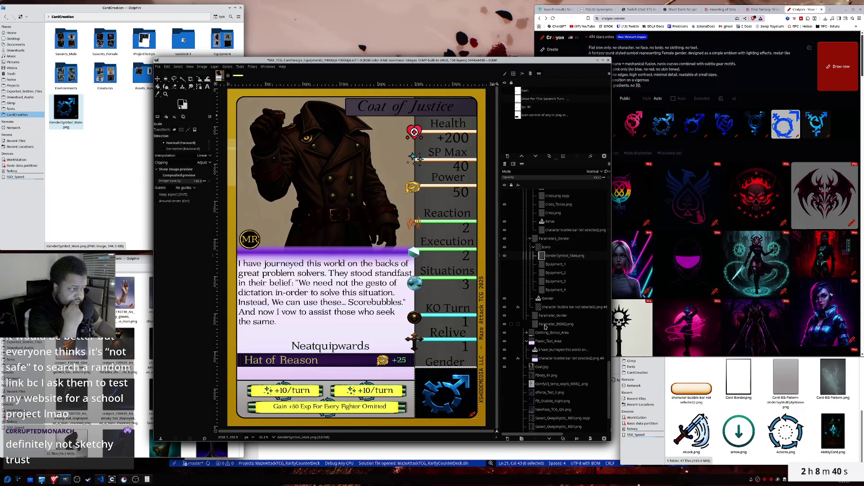
left_click_drag(551, 258, 542, 326)
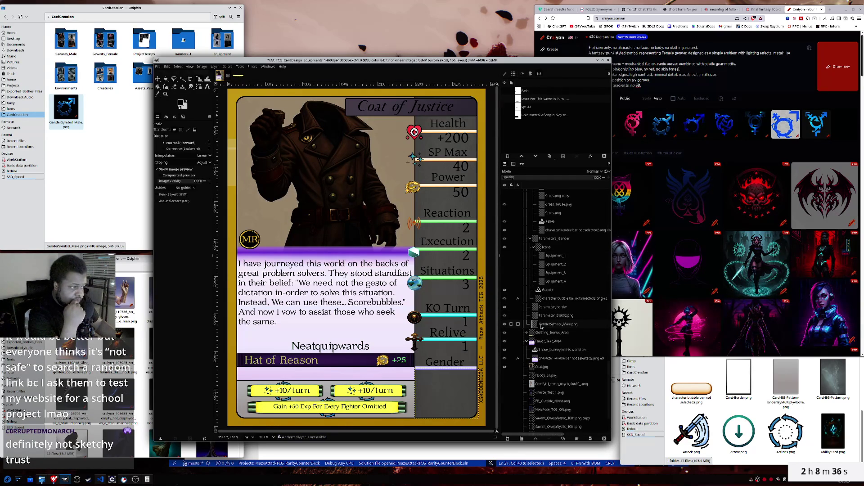
left_click_drag(540, 329, 540, 316)
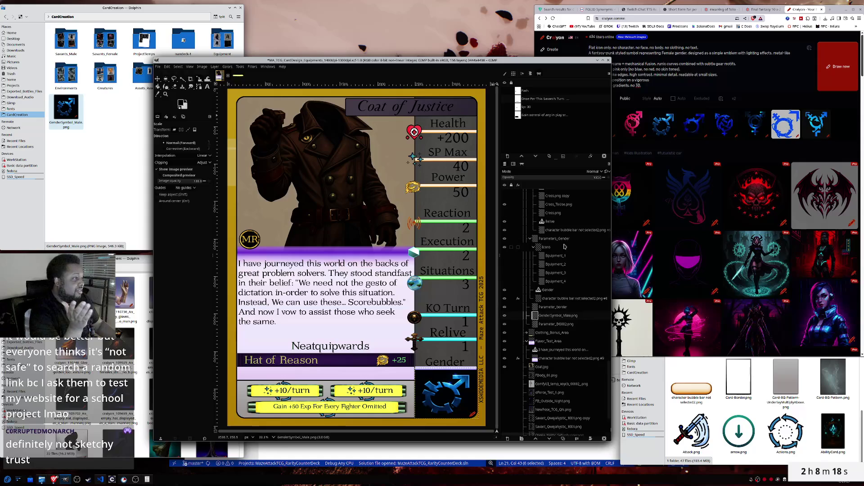
left_click(559, 307)
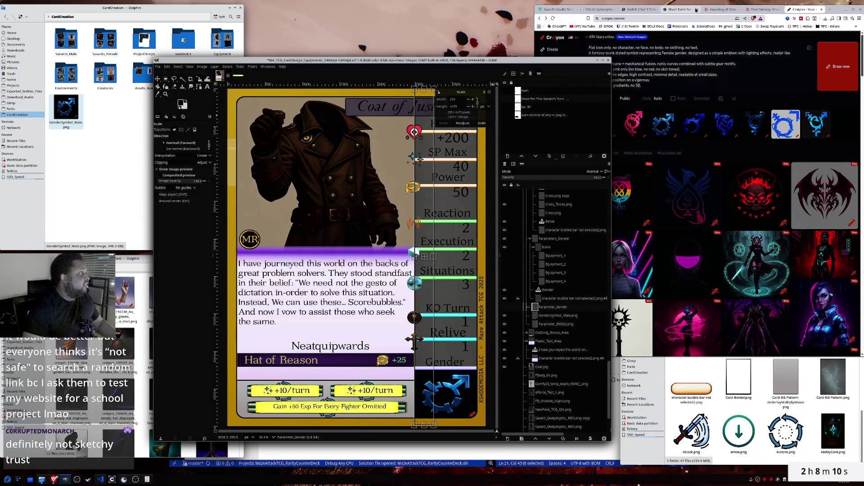
left_click(805, 12)
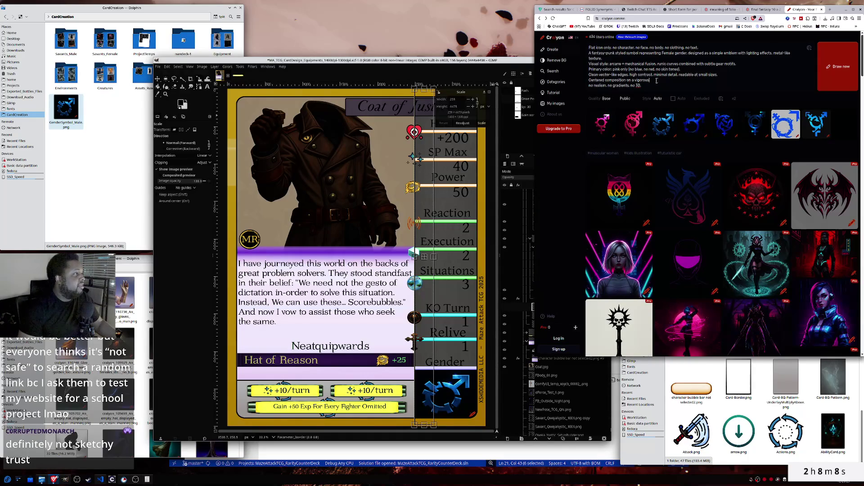
- Put 'on a transparent' into the prompt line and remove the duplicated 'on a '
type("on a transparent")
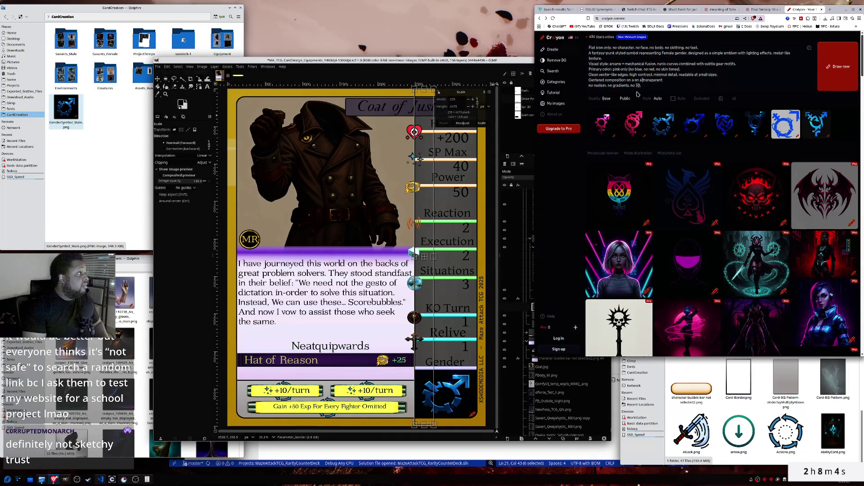
key("BackSpace")
key("BackSpace")
key("BackSpace")
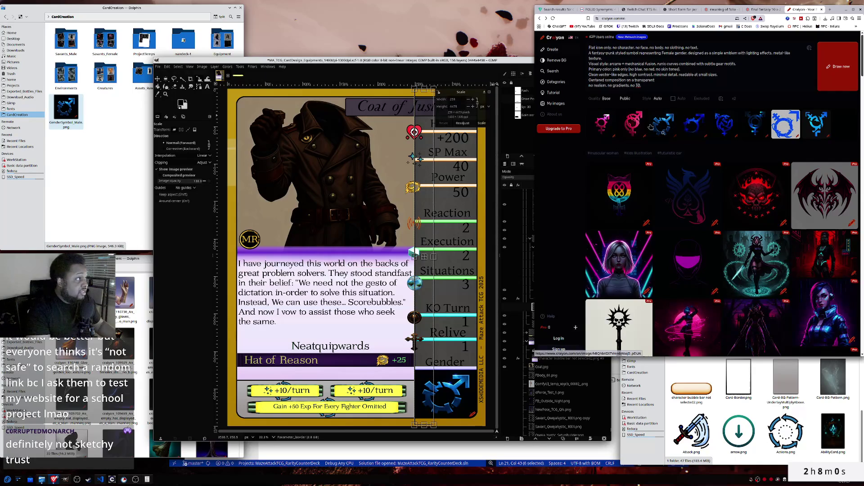
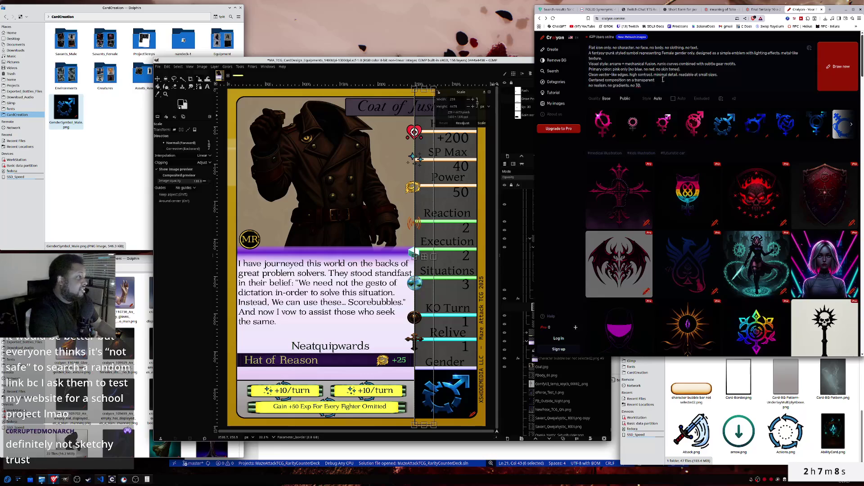
- Glance at the pink female-symbol image, then return to the card and pick the GenderSymbol_Male layer
left_click(605, 125)
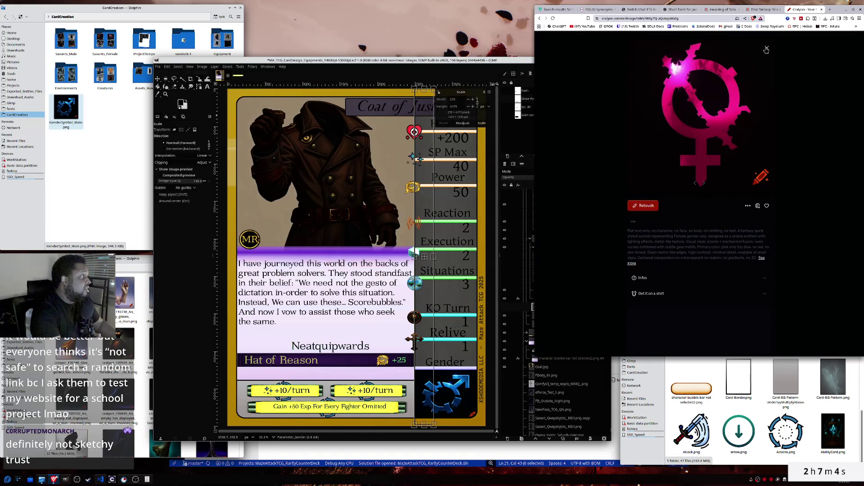
left_click(766, 50)
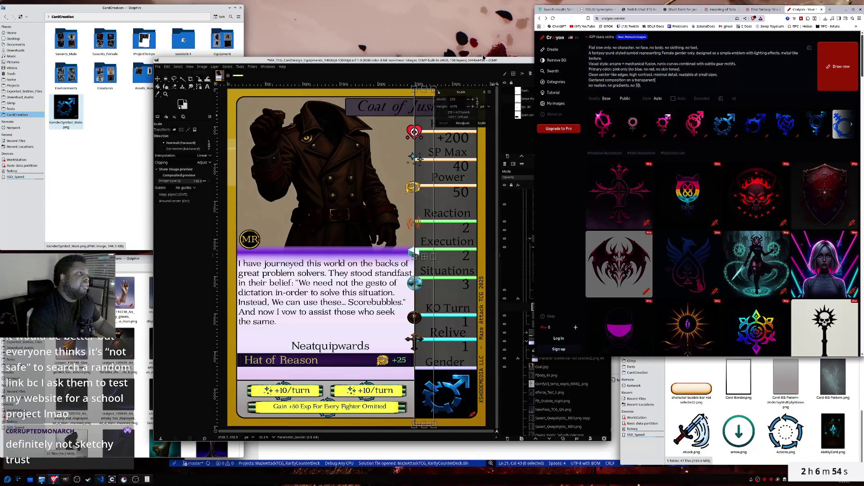
left_click(493, 62)
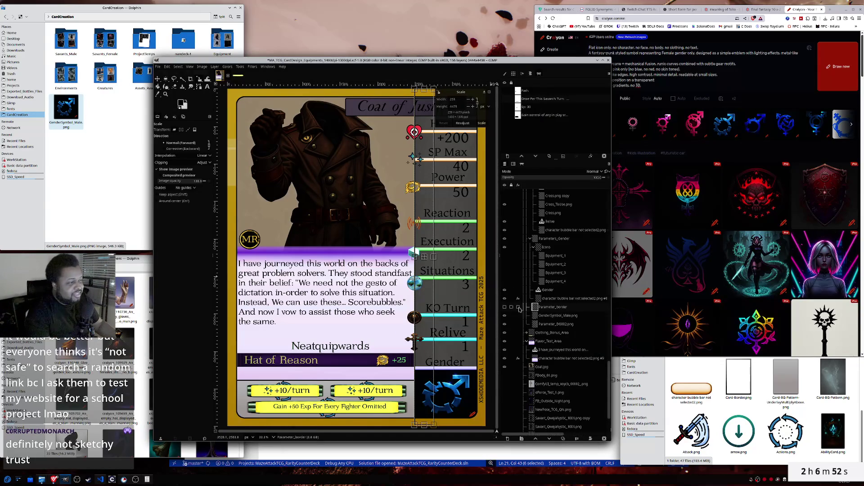
left_click(557, 315)
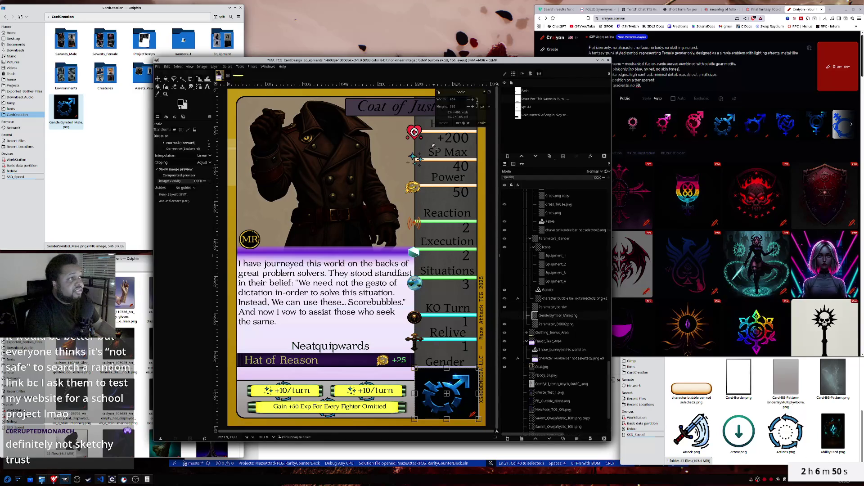
- Fuzzy-select the male symbol's area on the card and grow the selection
left_click(182, 79)
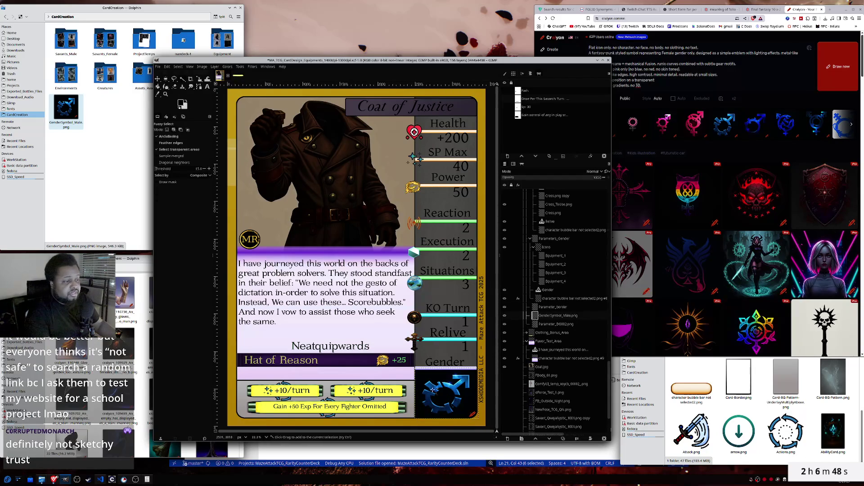
left_click(434, 377, "shift")
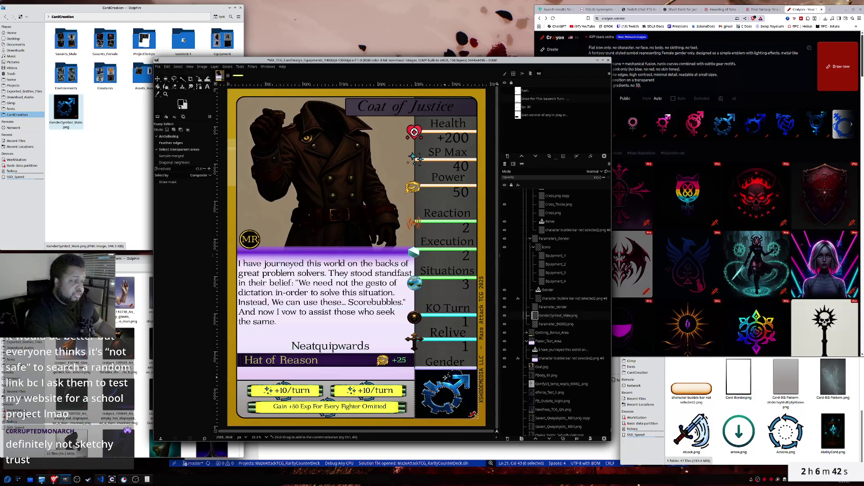
left_click(178, 67)
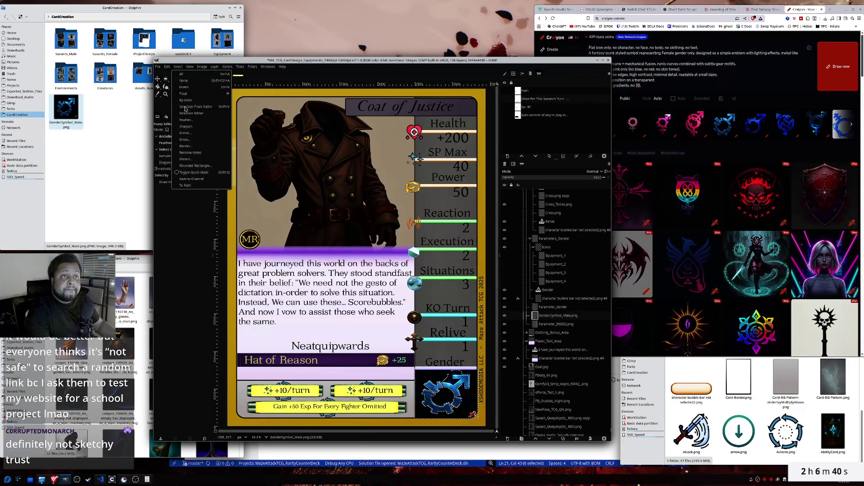
left_click(184, 143)
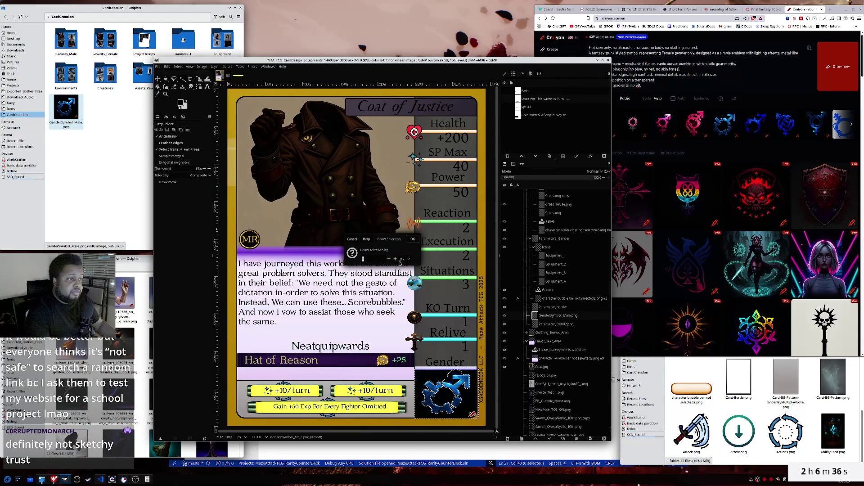
left_click(412, 239)
- Apply Color to Alpha with a dark colour to make the symbol's backing transparent
left_click(227, 67)
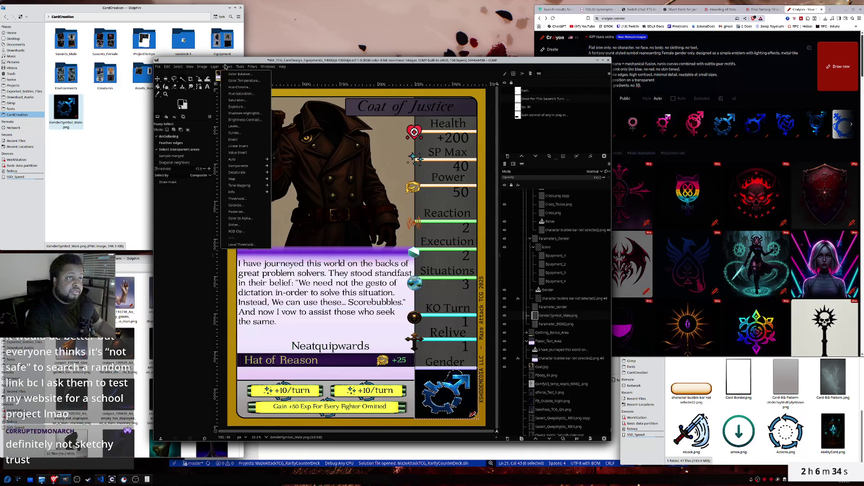
left_click(240, 218)
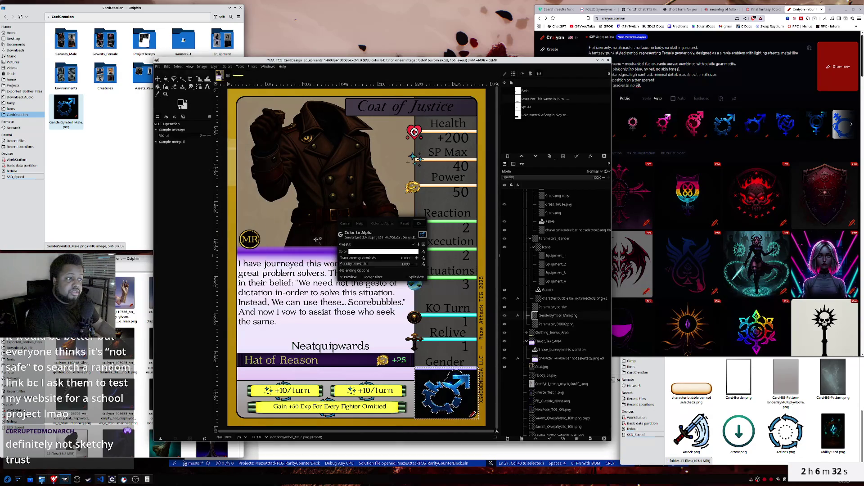
left_click(370, 253)
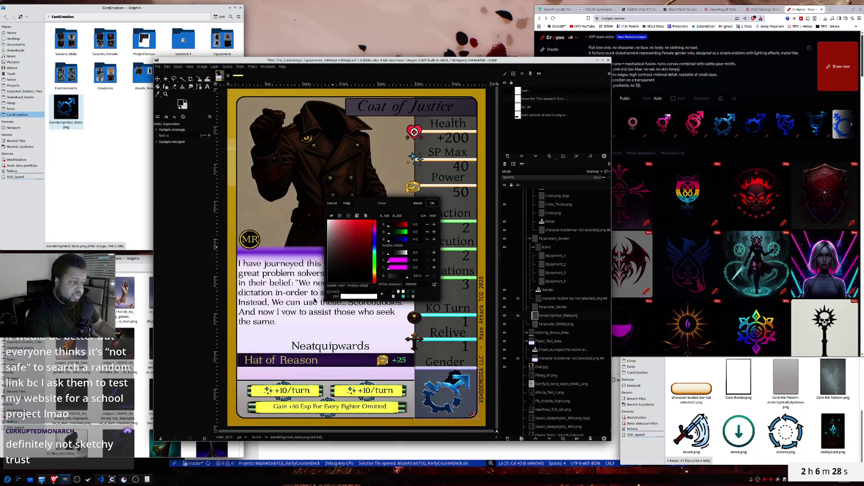
left_click(432, 203)
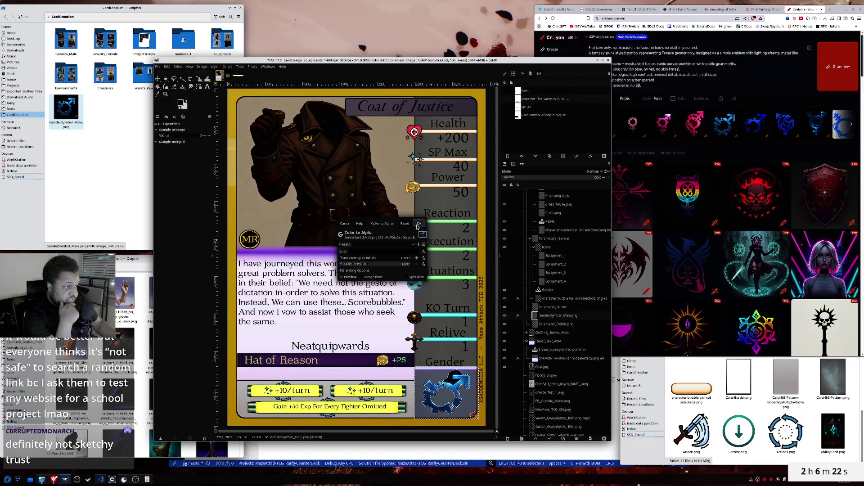
left_click(418, 224)
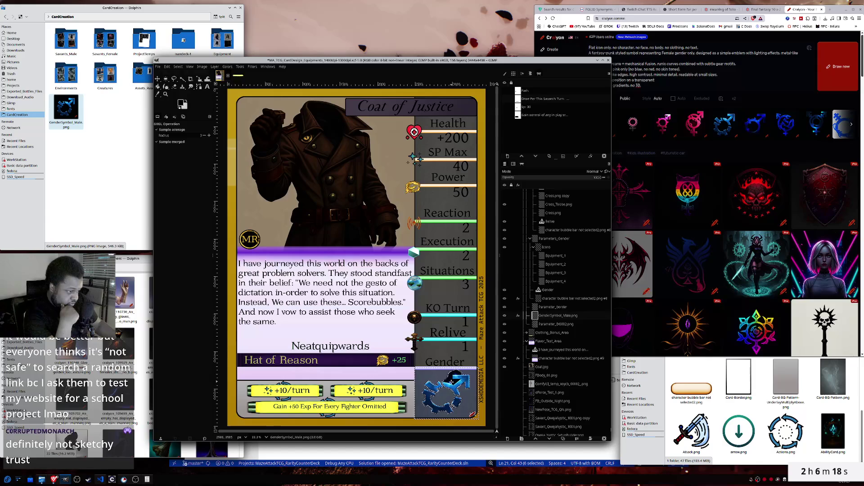
right_click(452, 384)
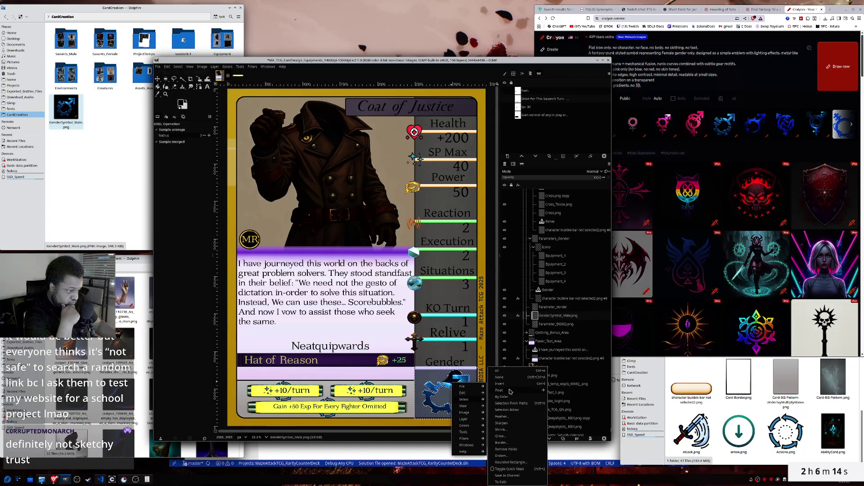
- Drop the selection from the gender icon and switch to the Eraser
left_click(505, 382)
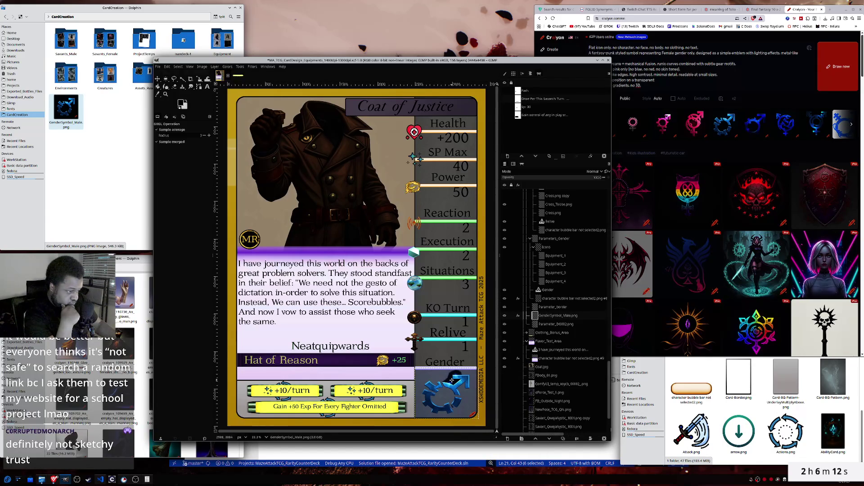
left_click(181, 79)
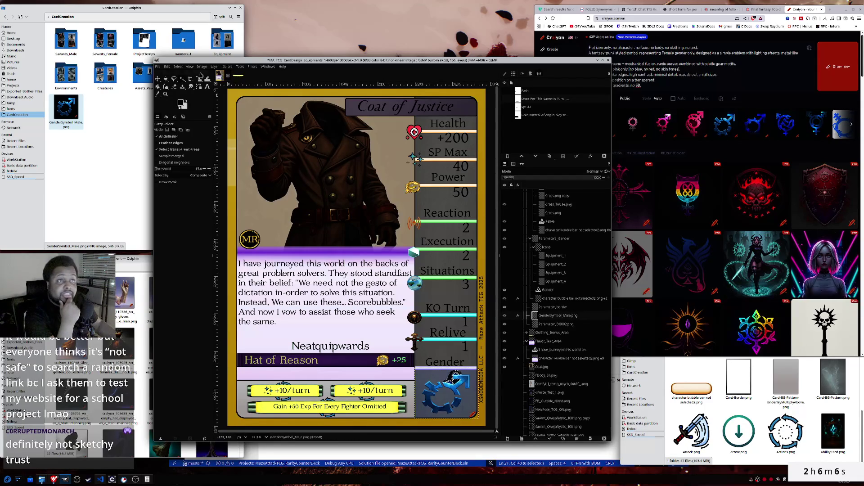
left_click(178, 66)
key("Escape")
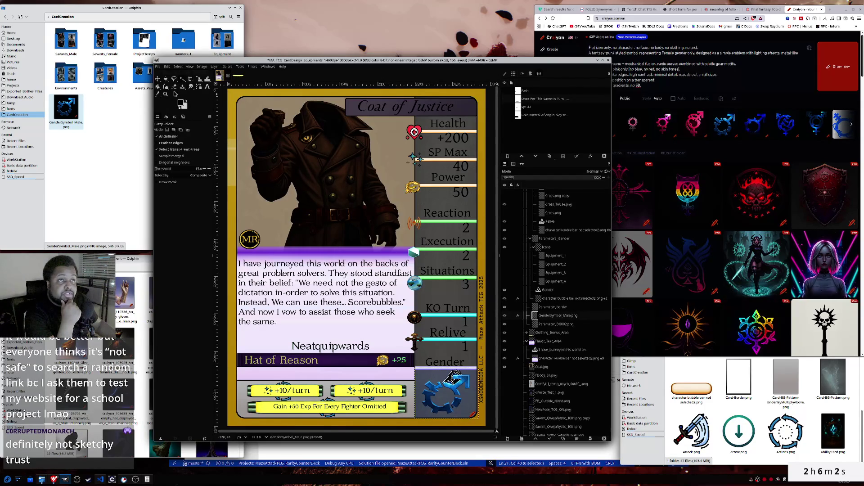
left_click(176, 92)
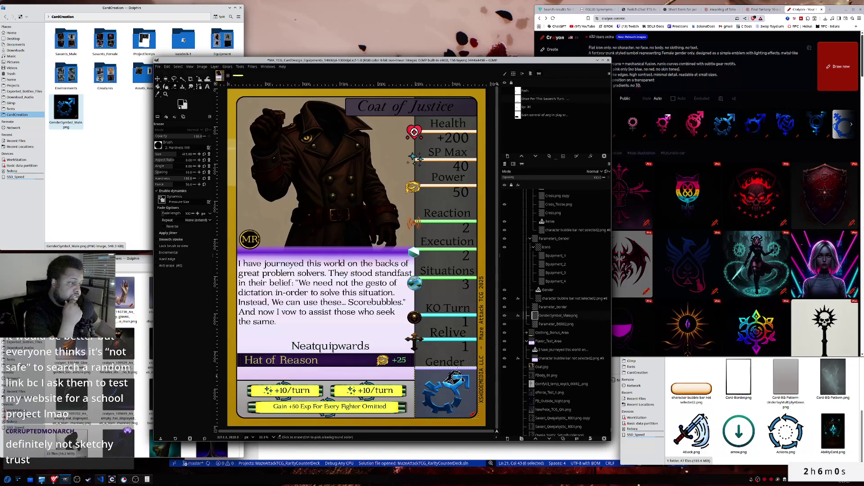
- Invert the selection from the canvas menu and return to Fuzzy Select with U
right_click(404, 370)
mouse_move(423, 390)
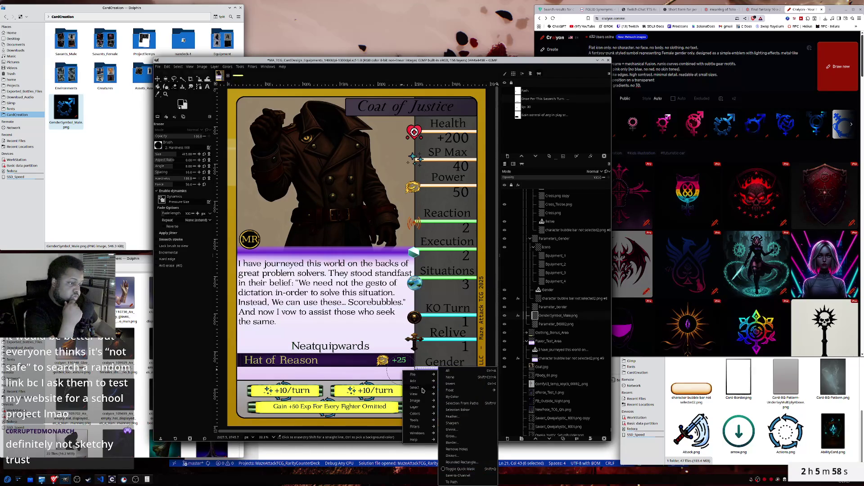
left_click(450, 384)
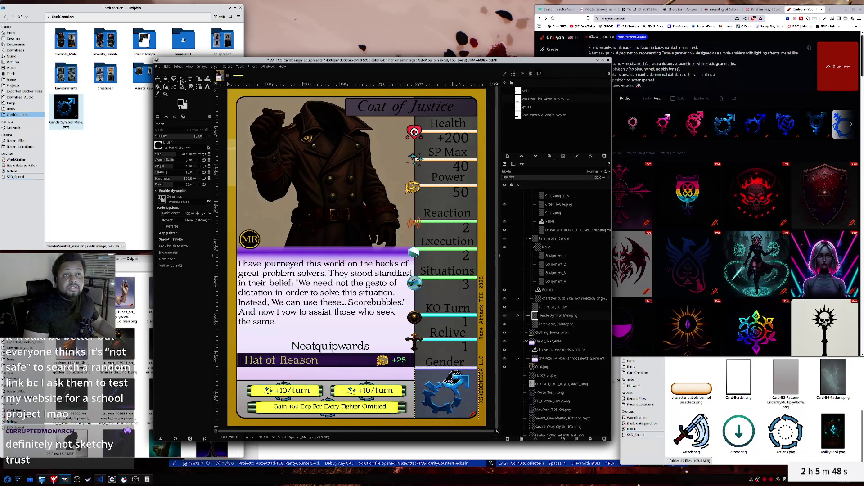
key("u")
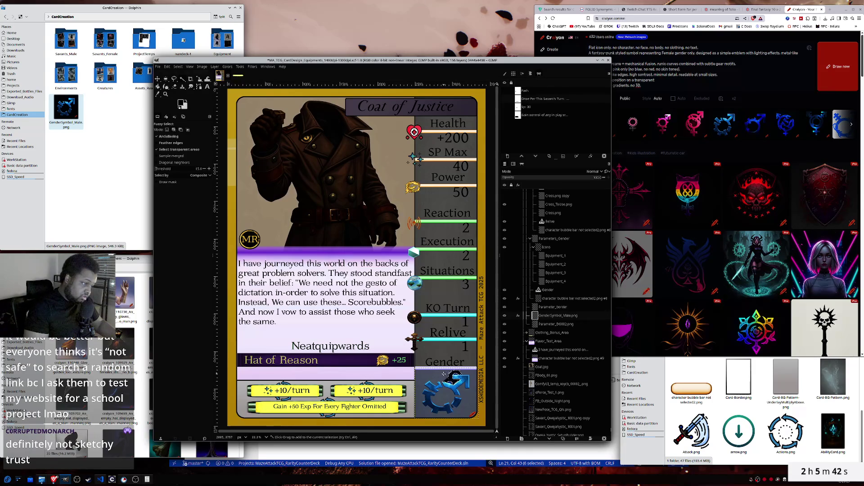
- Grow the selection around the gender symbol
left_click(177, 67)
left_click(184, 140)
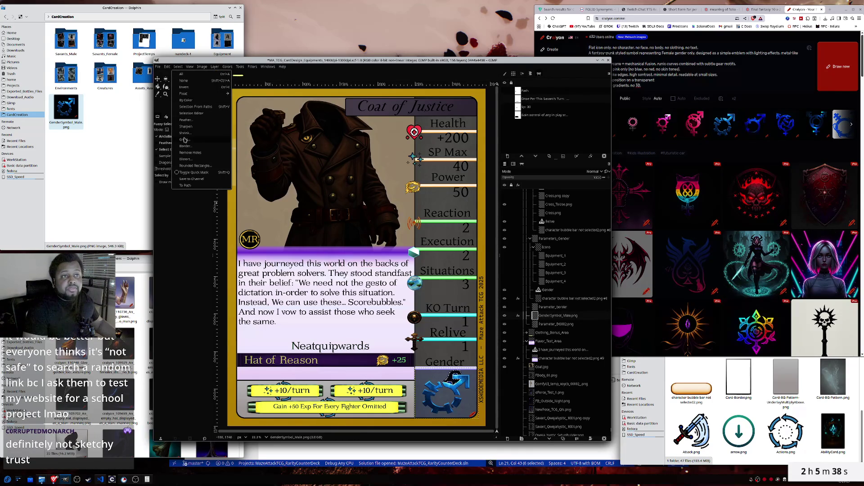
left_click(410, 240)
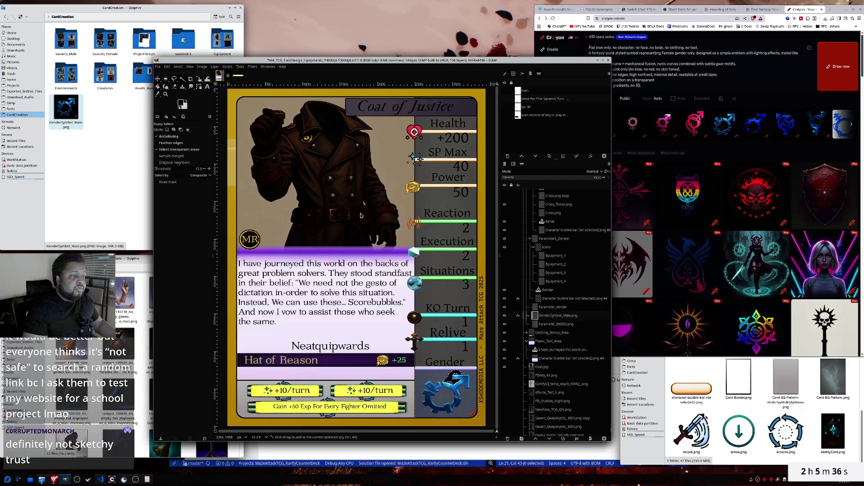
- Try black as the Color to Alpha colour, cancel the filter, and pick the Eraser
left_click(228, 67)
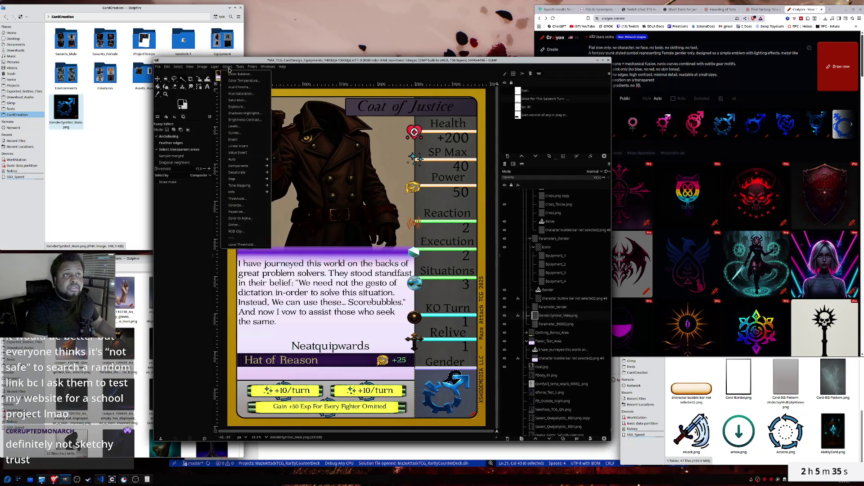
left_click(237, 219)
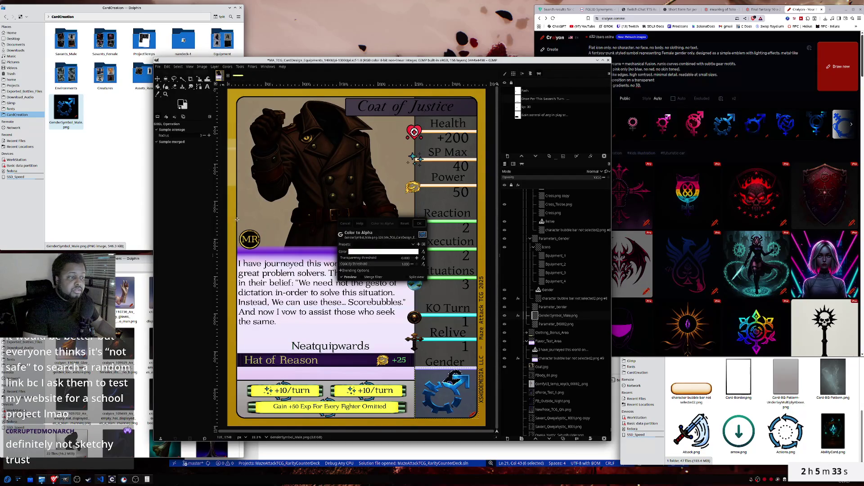
left_click(382, 254)
left_click_drag(342, 261, 333, 293)
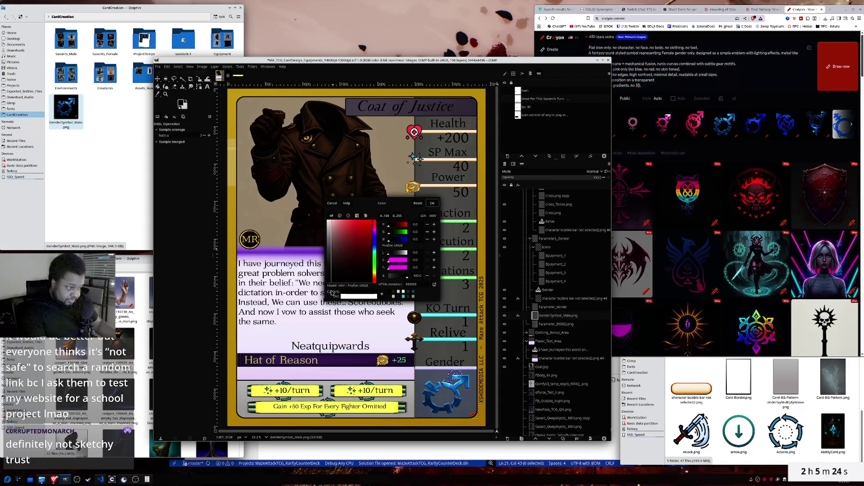
left_click(332, 203)
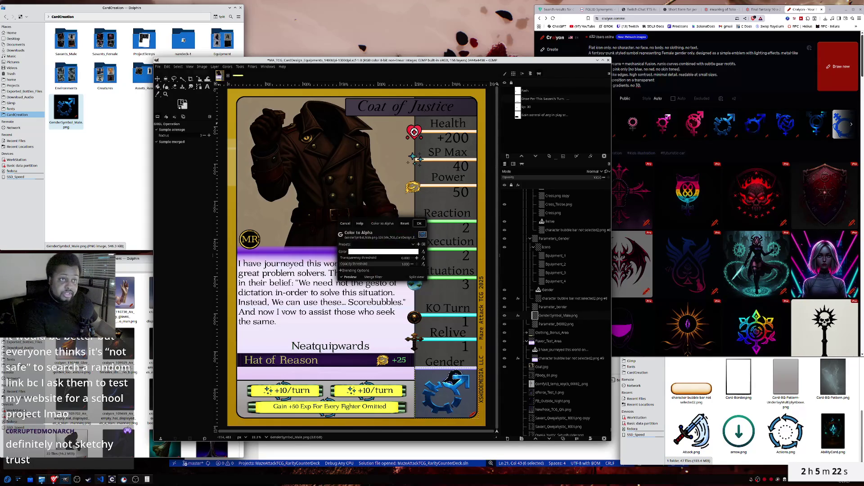
left_click(345, 223)
left_click(175, 88)
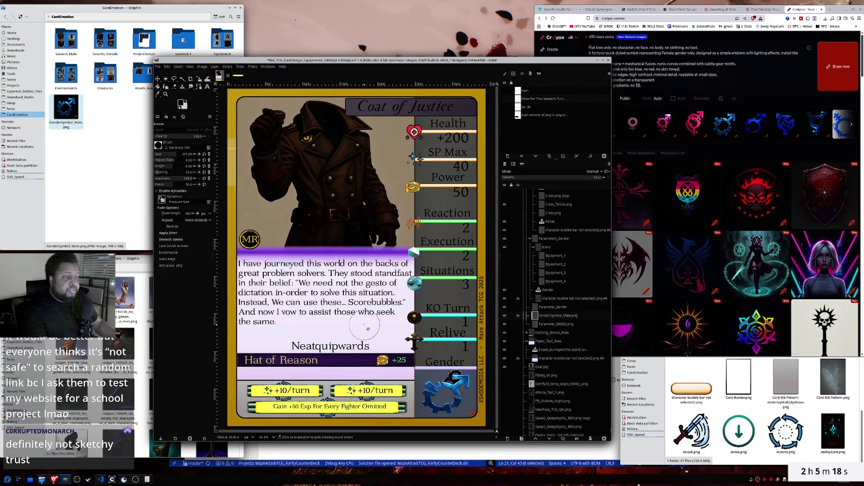
- Erase part of the icon's lower left, then fuzzy-select the gear gender symbol
left_click(445, 408)
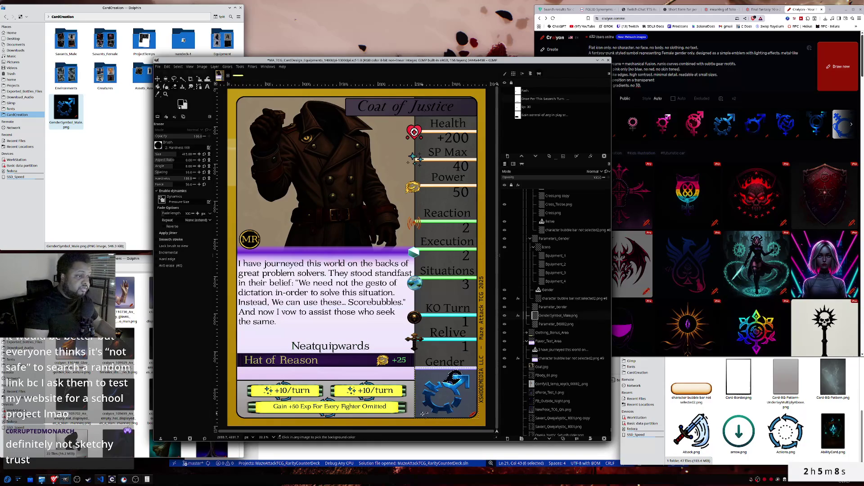
key("u")
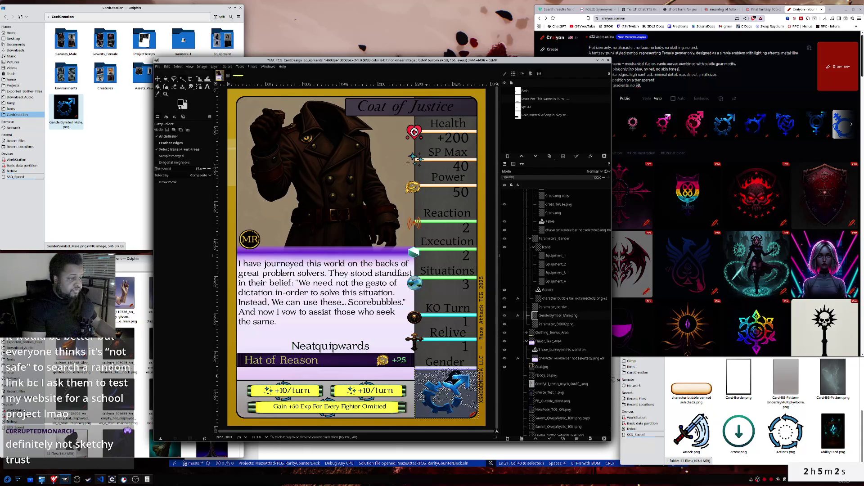
left_click(444, 375, "shift")
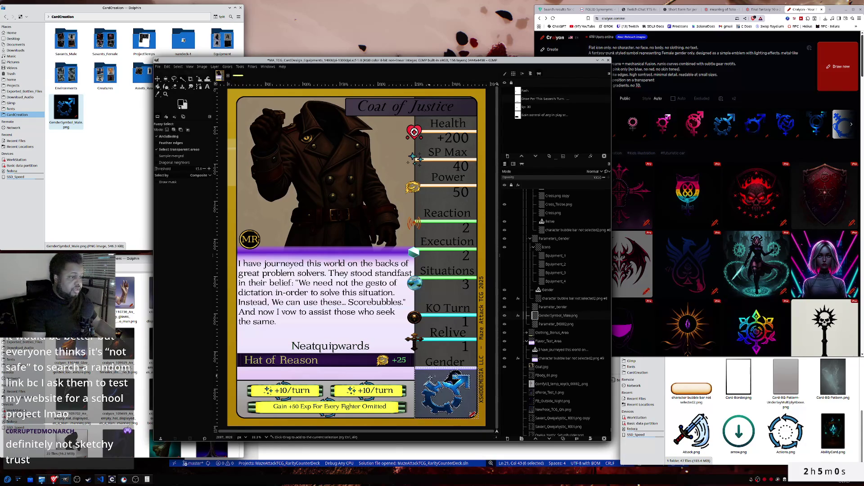
left_click(446, 398, "shift")
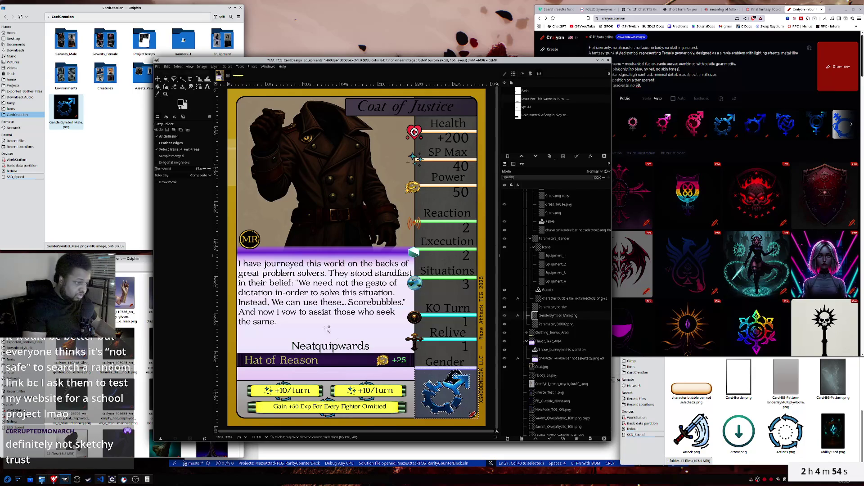
- Grow the gear symbol's selection and switch to the Eraser with Shift+E
left_click(179, 67)
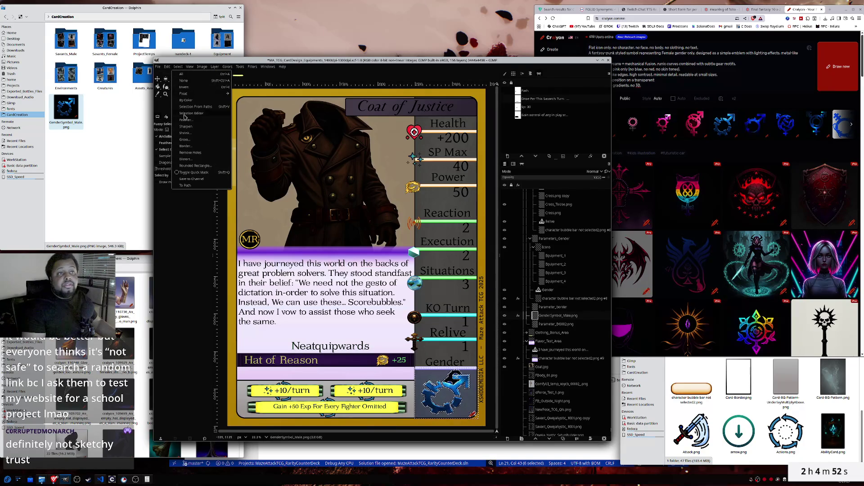
left_click(186, 141)
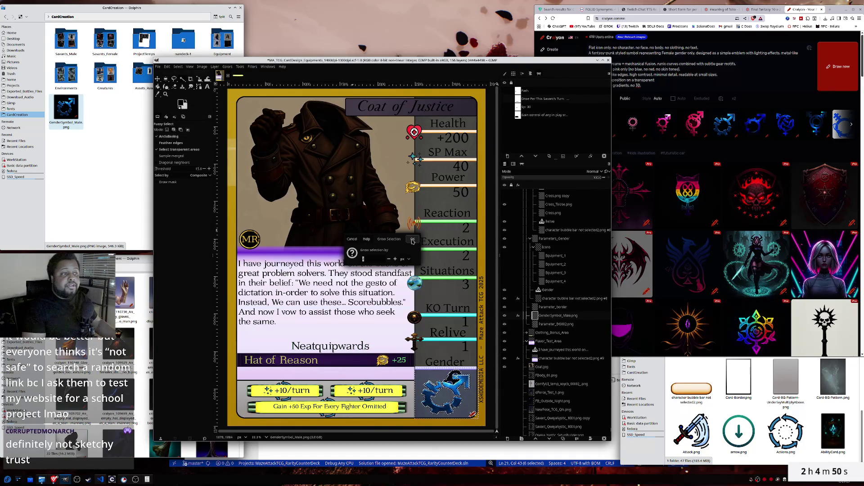
key("Escape")
key("shift+e")
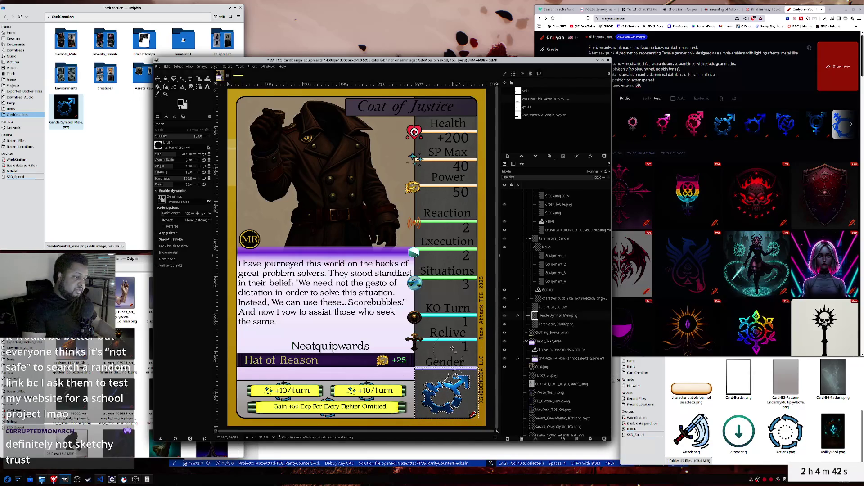
right_click(432, 376)
mouse_move(456, 393)
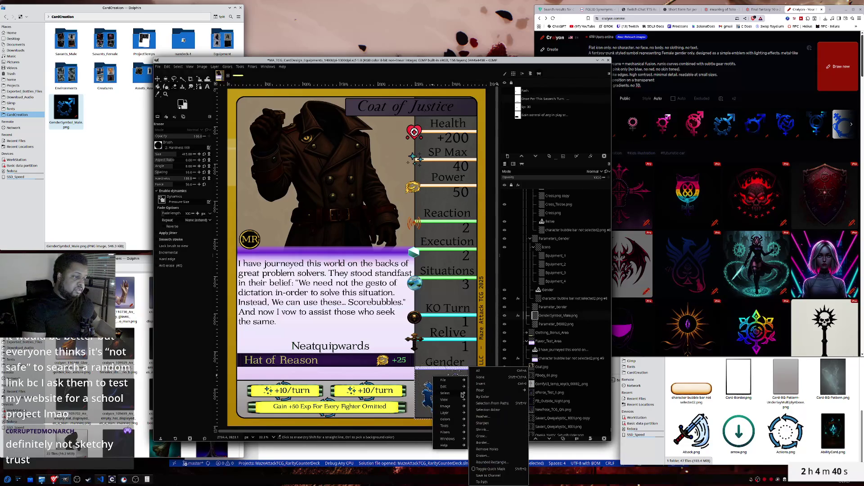
left_click(529, 367)
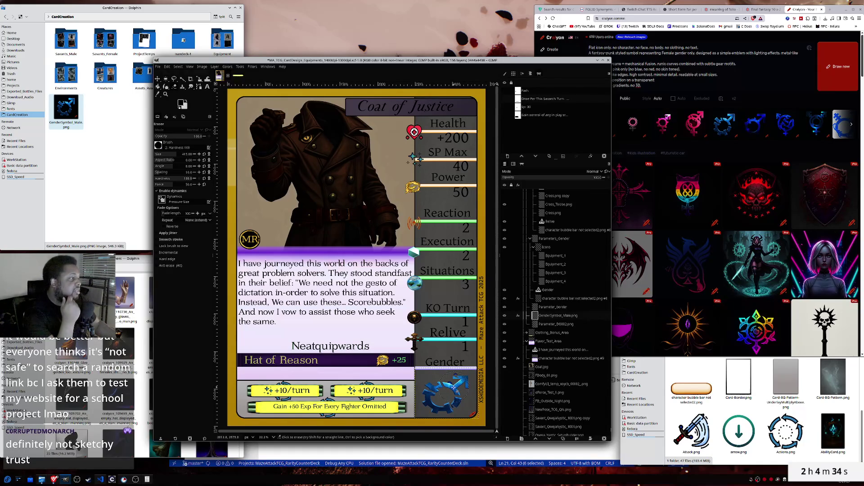
scroll(455, 386, "up", 2)
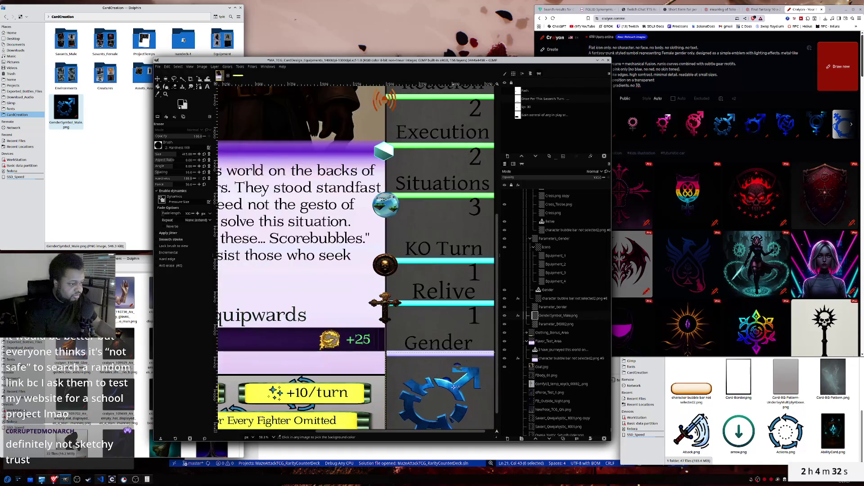
- Undo the last two steps to restore the speckled selection
scroll(454, 388, "up", 2)
scroll(450, 383, "up", 1)
scroll(441, 364, "up", 1)
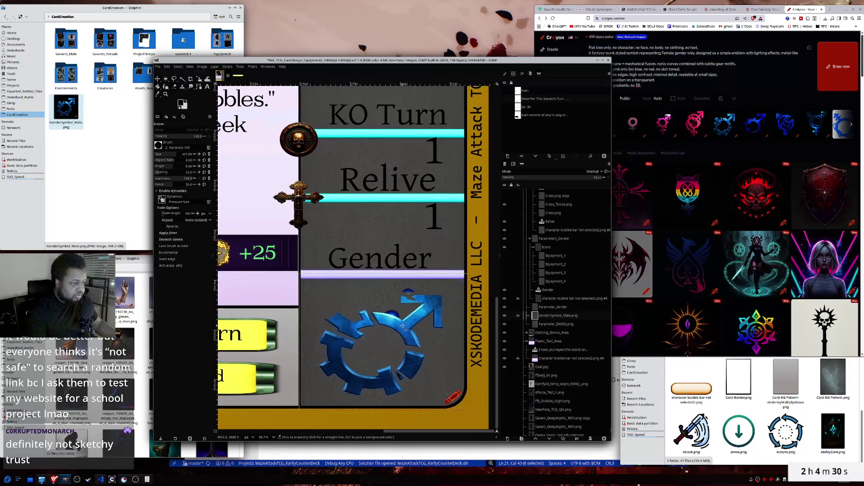
scroll(428, 342, "up", 1)
scroll(416, 321, "up", 1)
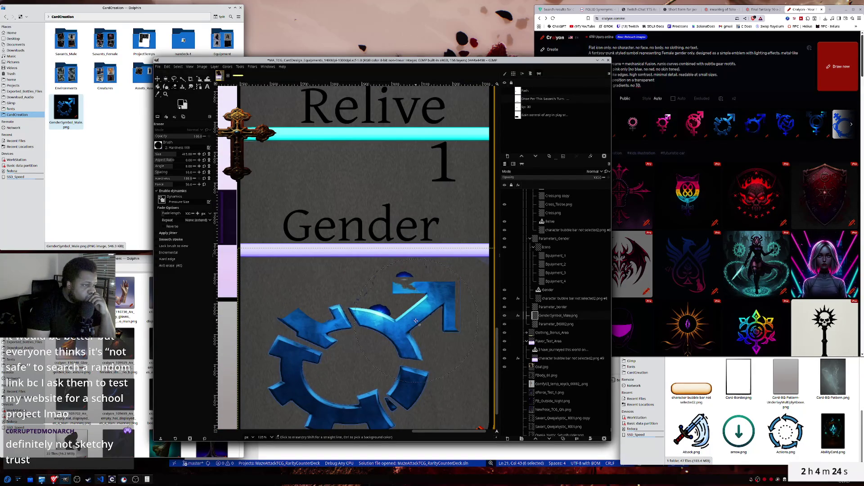
key("ctrl+z")
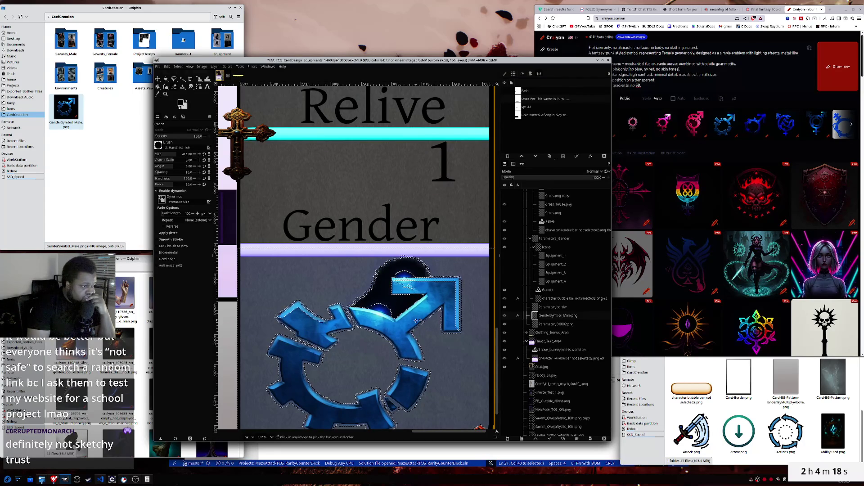
key("ctrl+z")
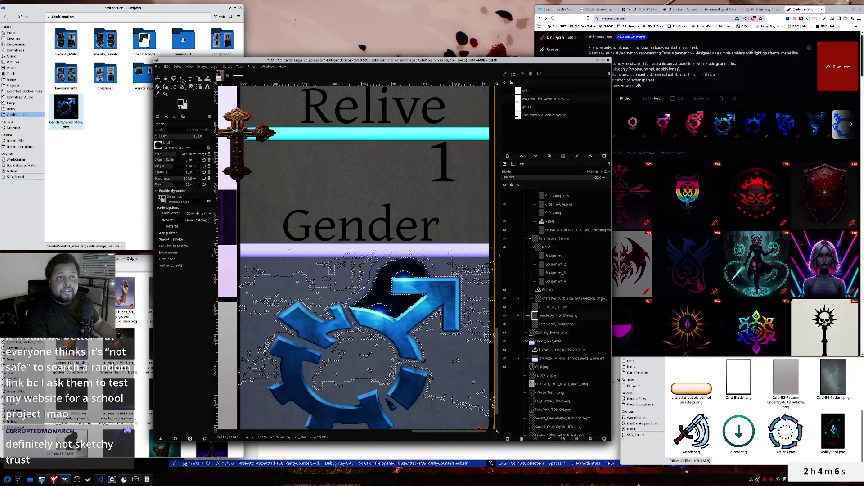
- Reselect the gear cleanly with added Fuzzy Select regions and erase the shadow behind the male arrow
left_click(183, 79)
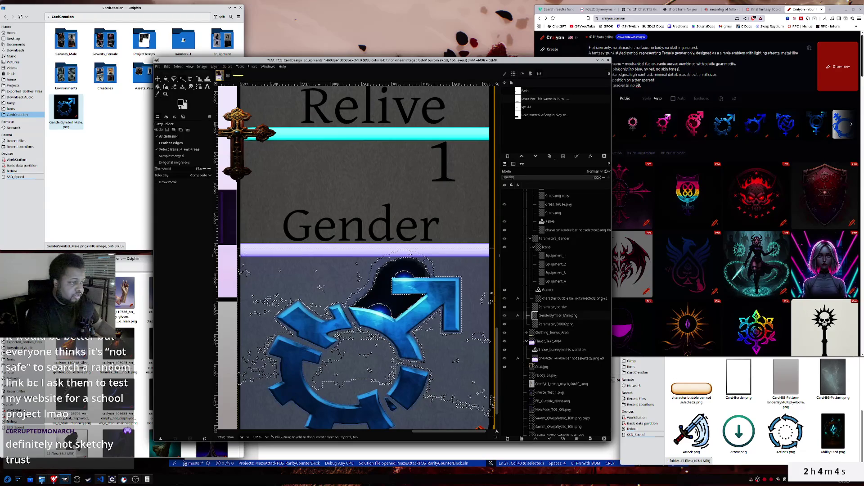
left_click(433, 345, "shift")
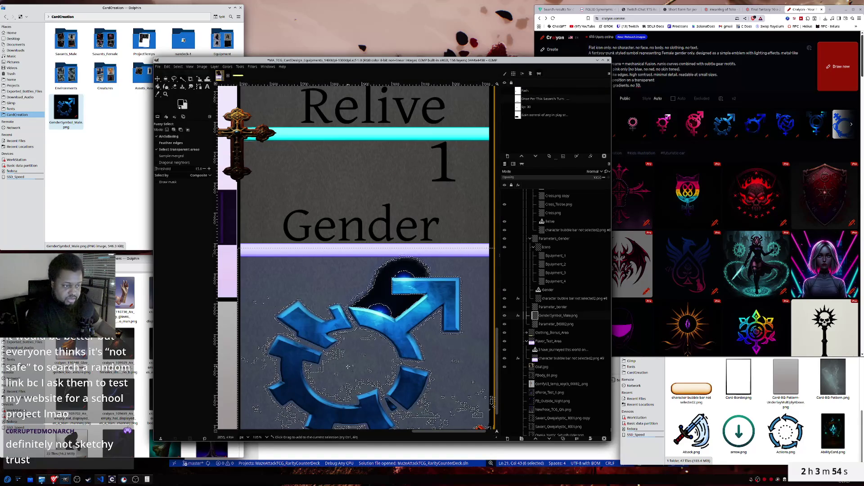
left_click(338, 353, "shift")
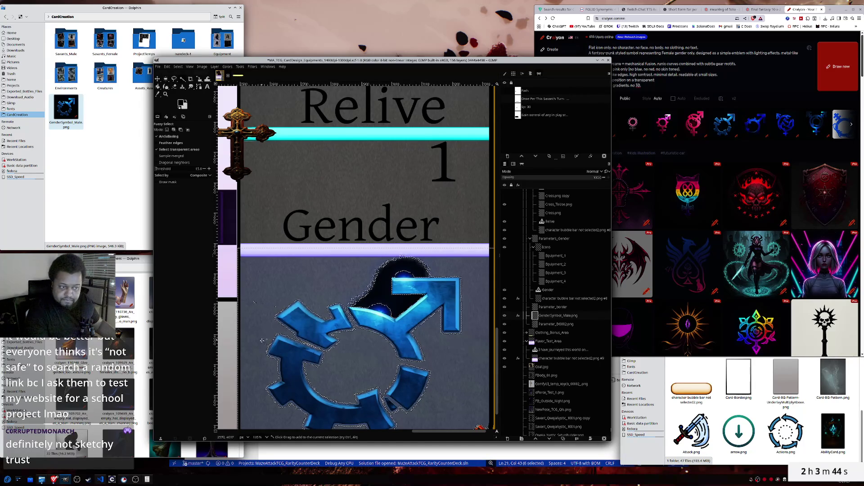
scroll(261, 340, "down", 3)
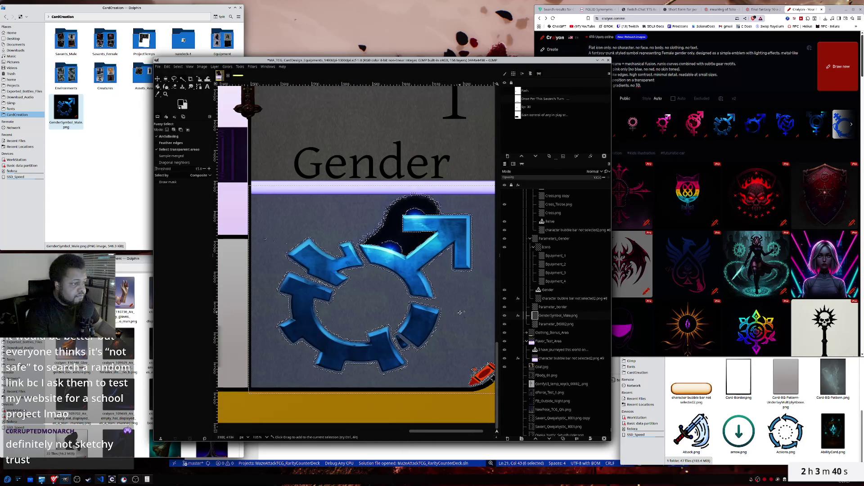
mouse_move(460, 312)
left_mouse_down()
mouse_move(428, 340)
mouse_move(457, 346)
left_mouse_up()
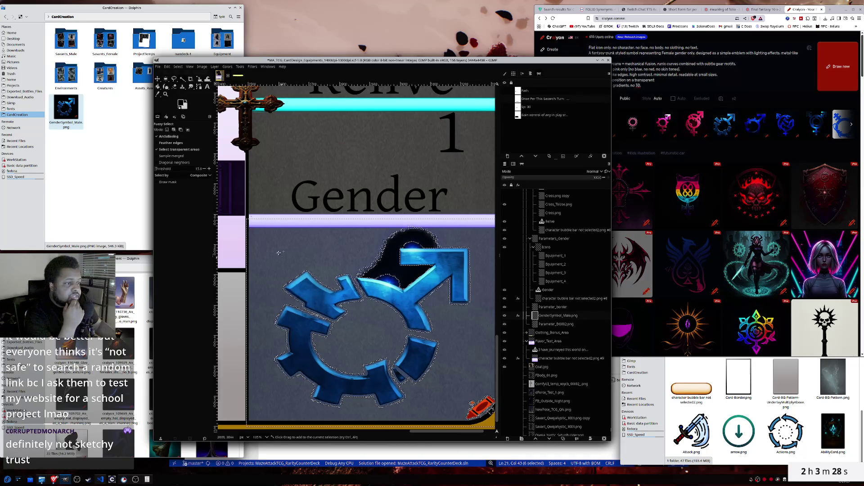
key("shift+e")
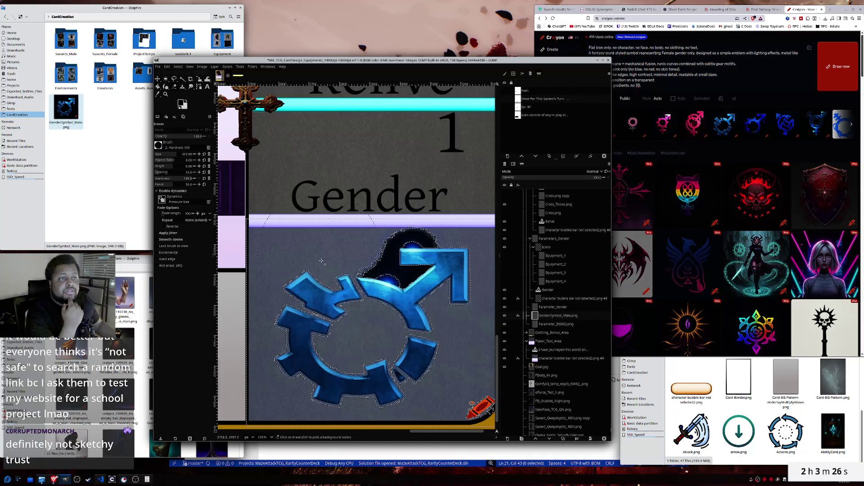
left_click_drag(396, 256, 463, 285)
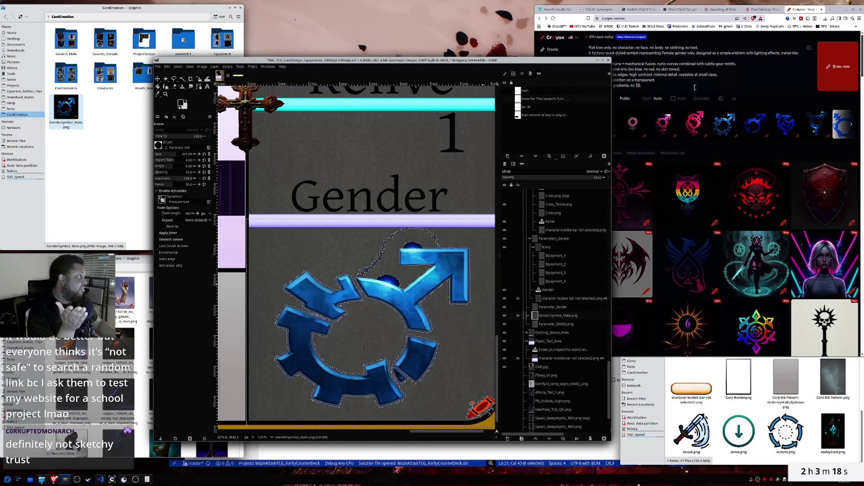
- Append 'background' to the Craiyon prompt and generate new images
left_click(672, 81)
type("background")
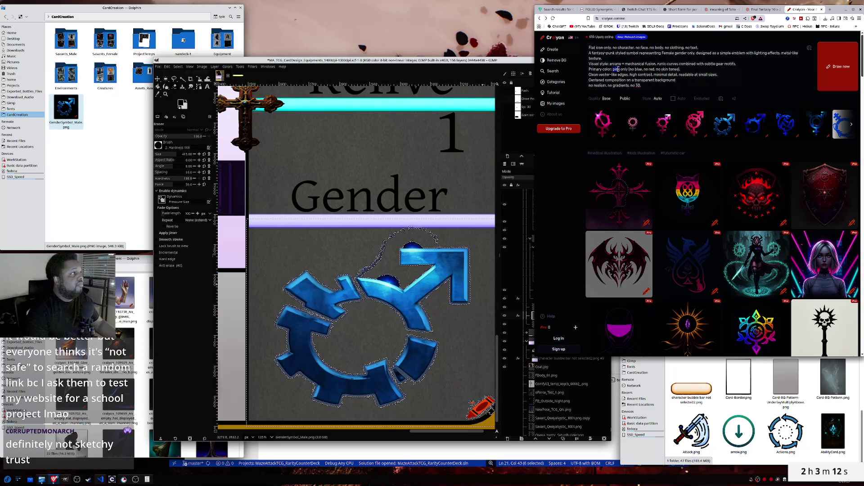
left_click(837, 66)
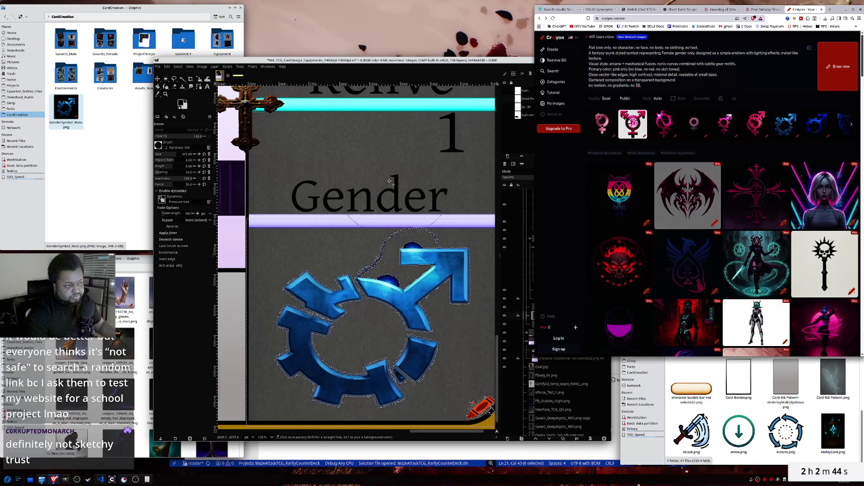
- Remove the selection around the gender symbol via the canvas menu's Select > None
scroll(361, 344, "down", 2)
scroll(361, 339, "down", 1)
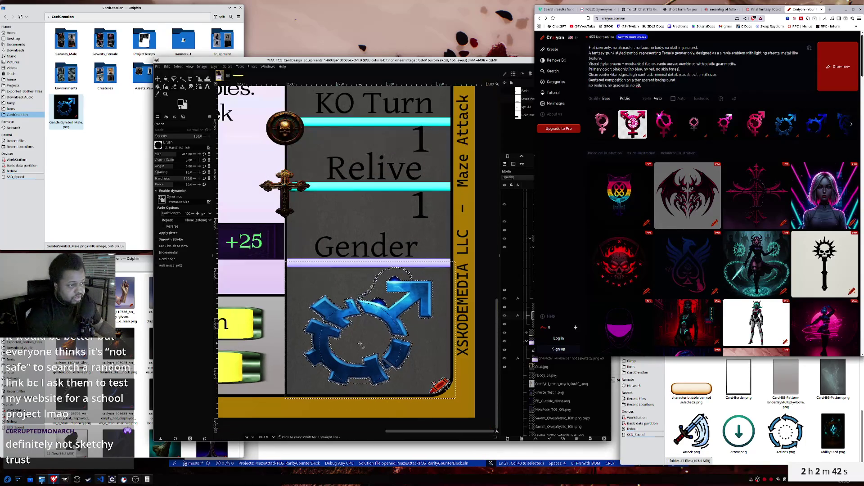
right_click(333, 288)
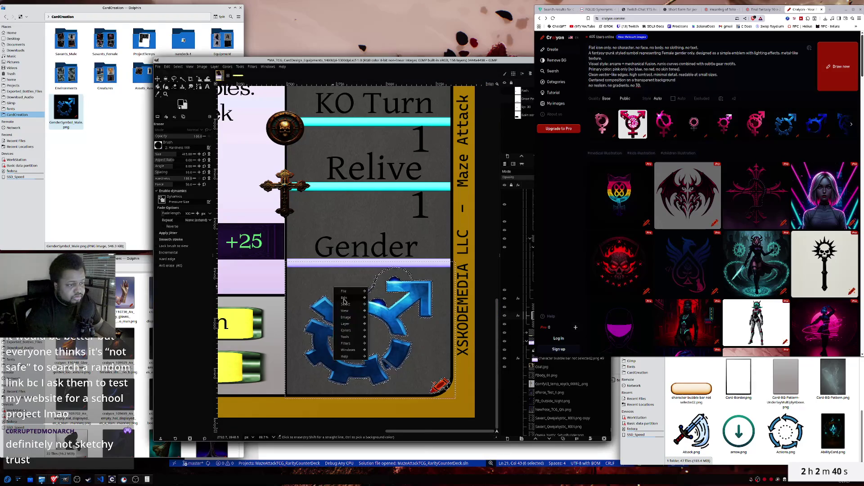
mouse_move(344, 297)
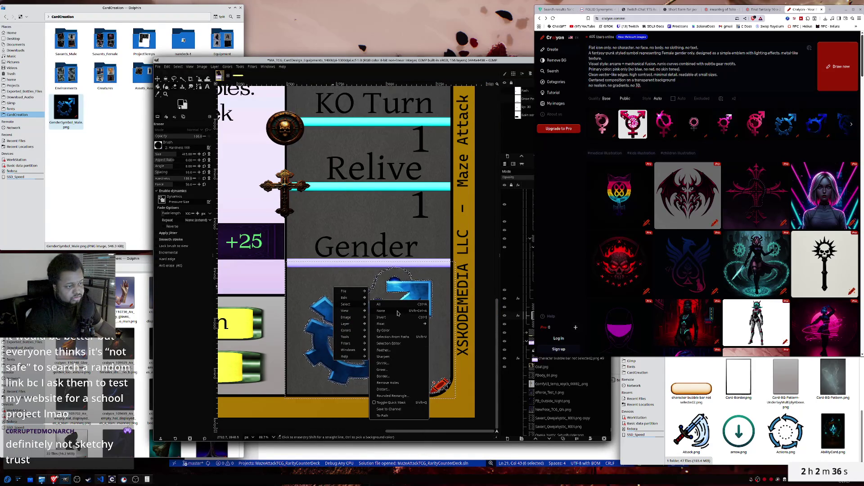
left_click(399, 311)
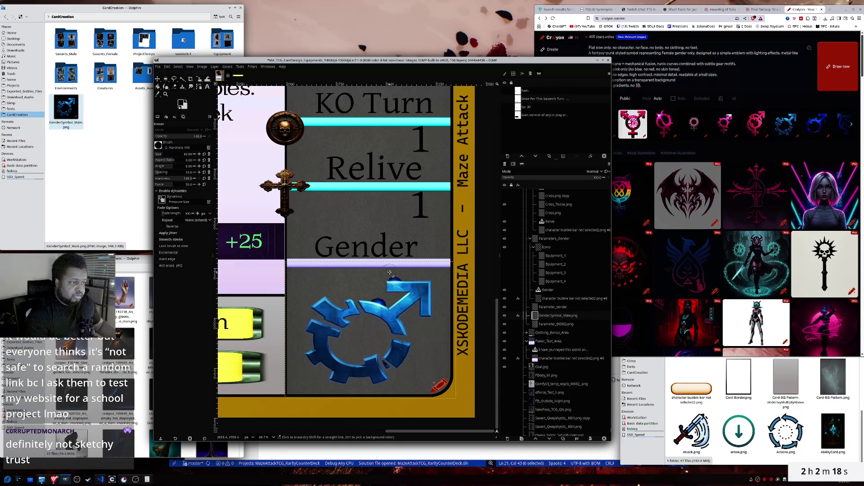
- Set the Eraser brush to 2. Block 01
left_click(159, 145)
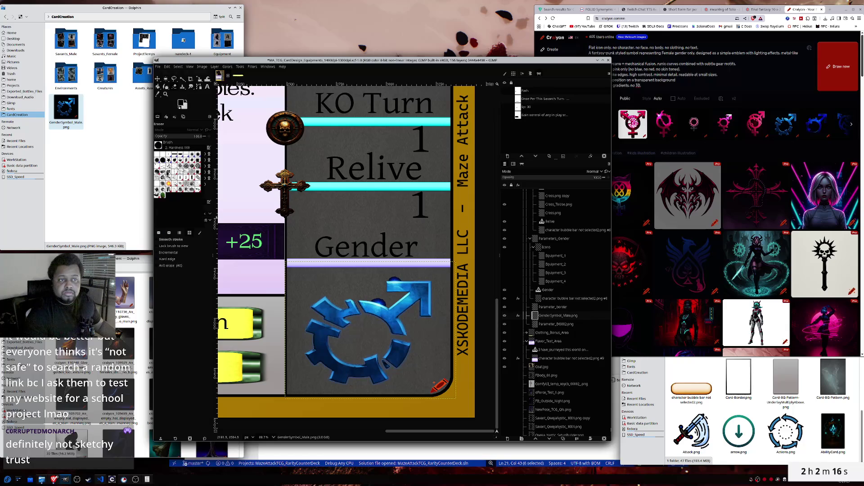
left_click(180, 156)
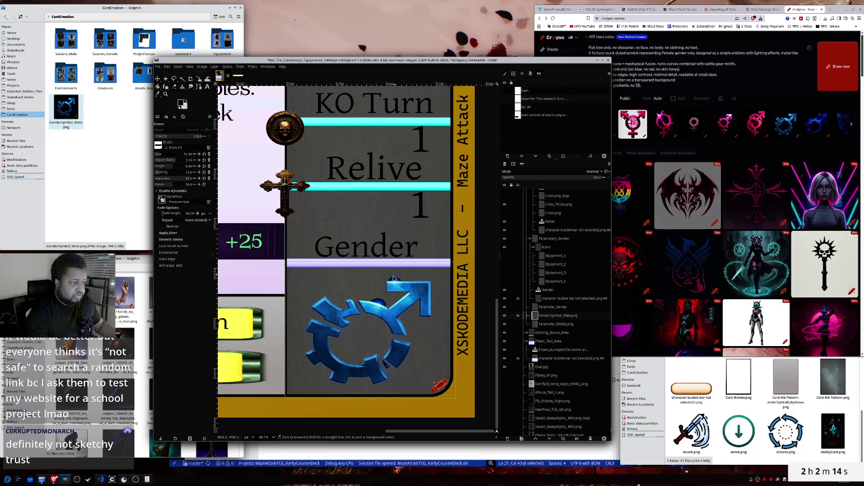
scroll(392, 281, "up", 2)
- Erase straight strips through the dark blue blob above the arrow with the block brush
scroll(392, 283, "up", 2)
scroll(391, 284, "up", 2)
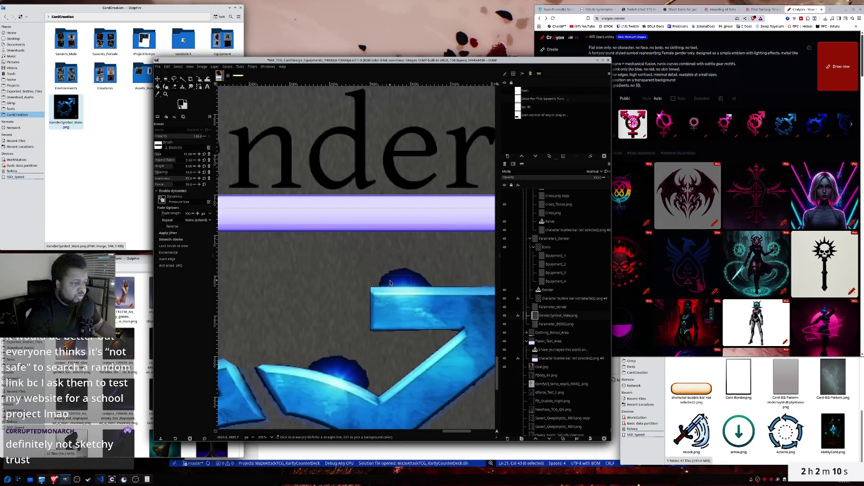
left_click(391, 283)
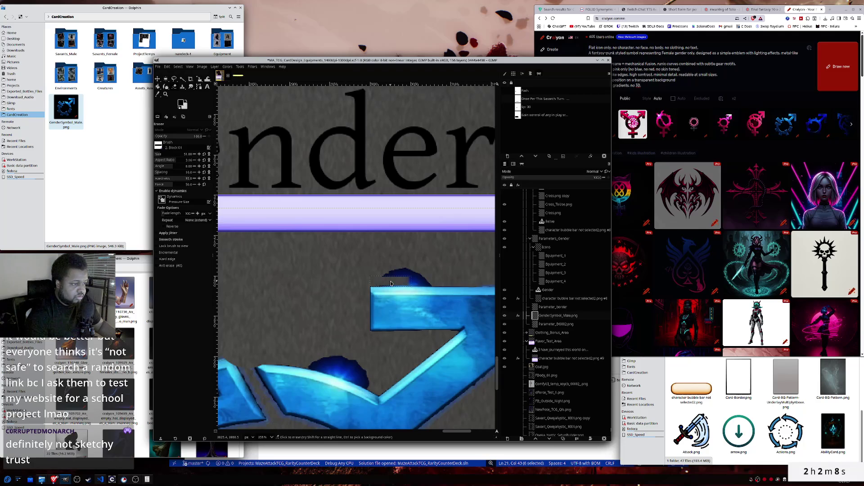
left_click(451, 281, "shift")
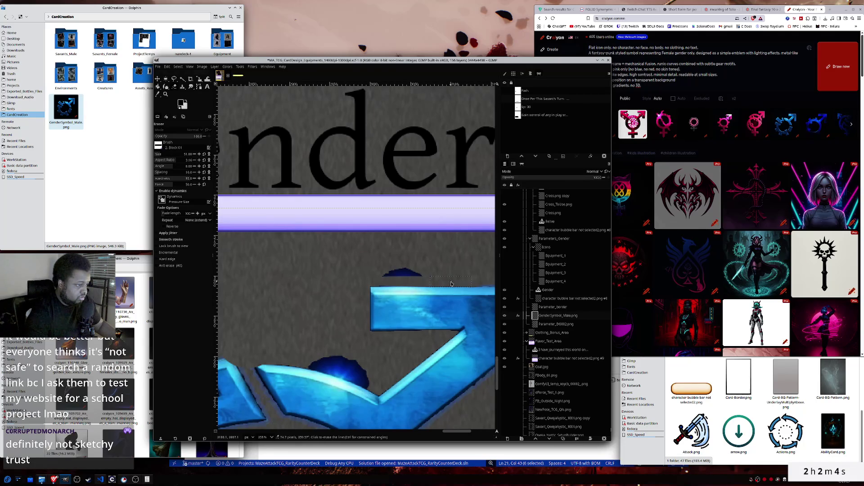
left_click(368, 281, "shift")
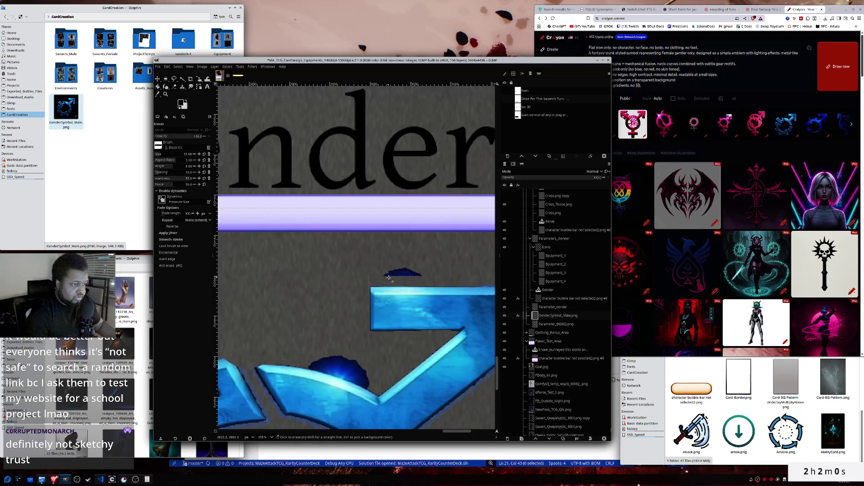
left_click_drag(397, 272, 409, 273)
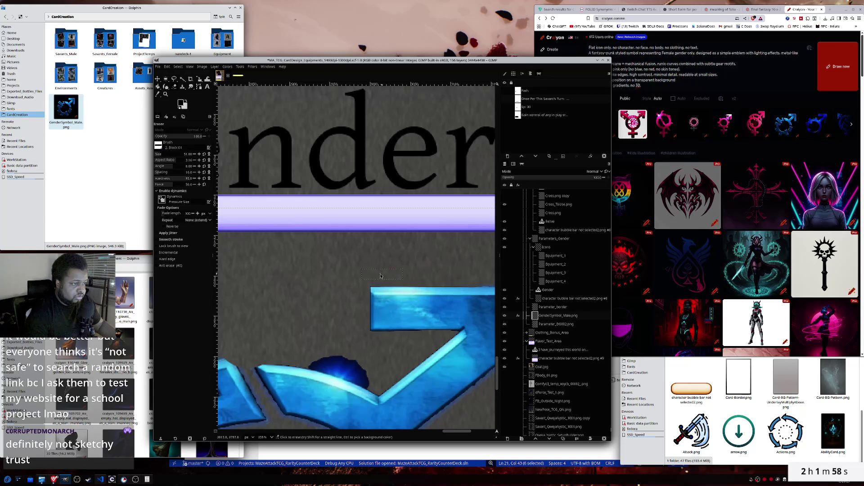
- Switch the Eraser brush to 2. Hardness 100 and zoom in on the blob
scroll(367, 271, "down", 5)
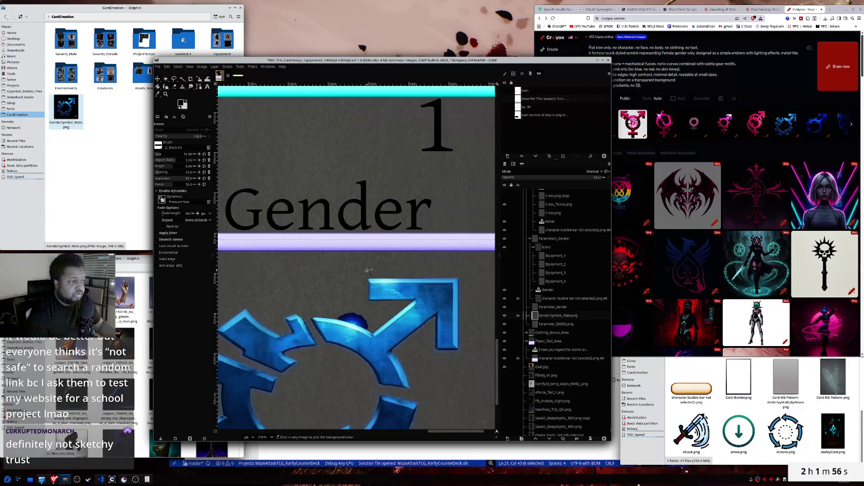
scroll(334, 318, "down", 2)
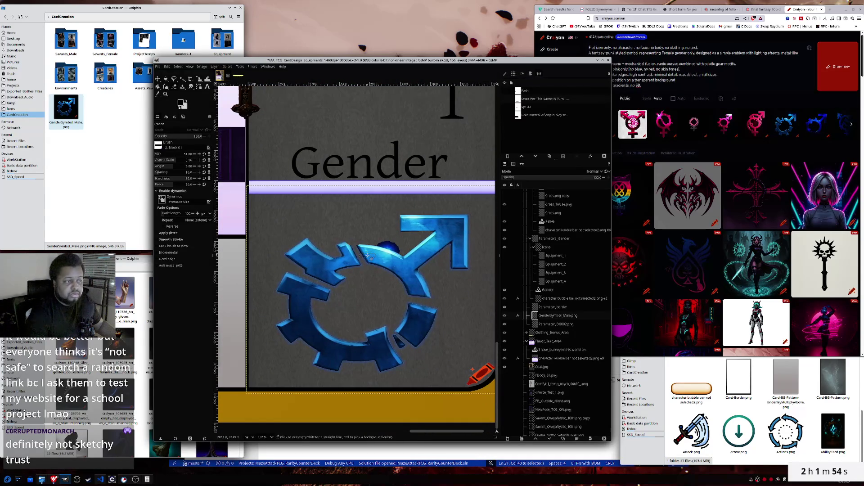
left_click(158, 145)
left_click(165, 160)
scroll(368, 243, "up", 8)
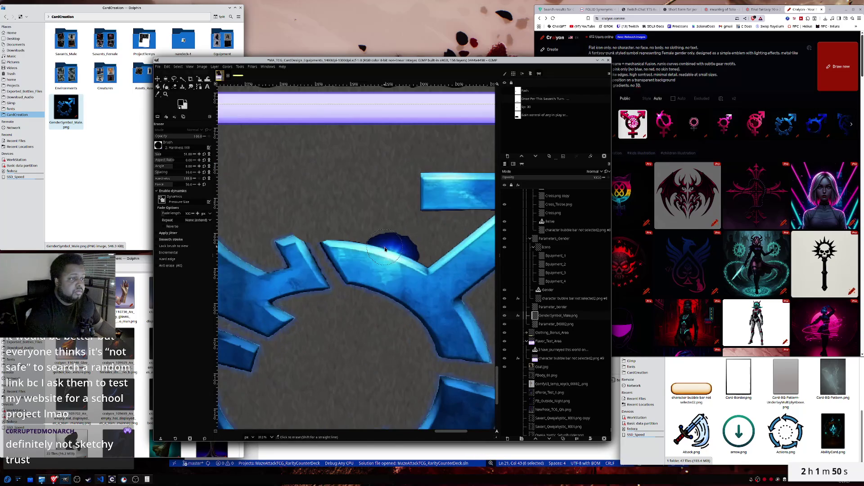
scroll(403, 258, "right", 2)
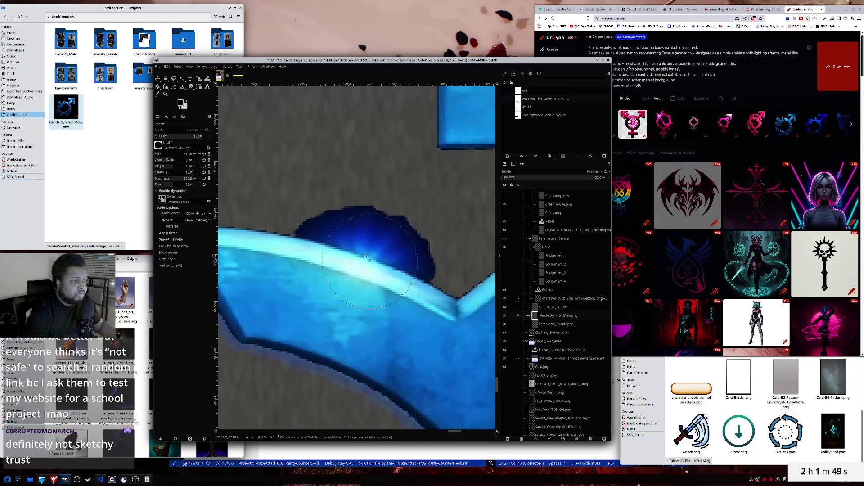
- Erase the dark blue blob spot by spot along the ring's upper edge
left_click(312, 192)
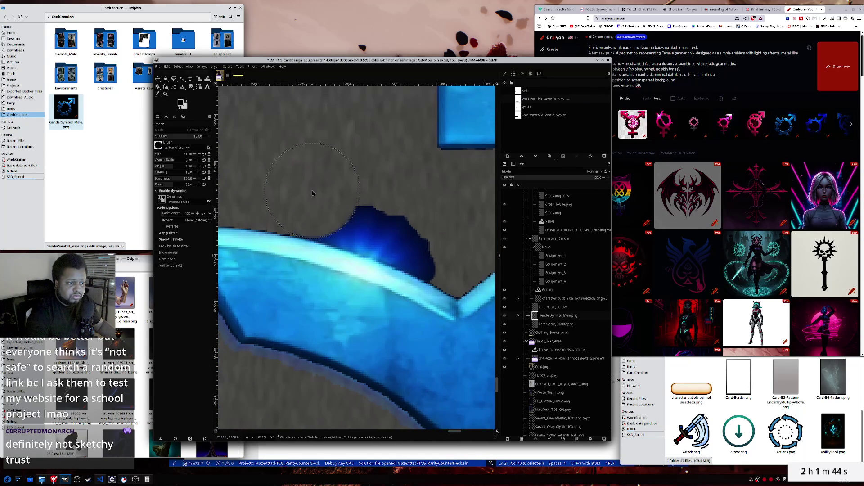
left_click(318, 194)
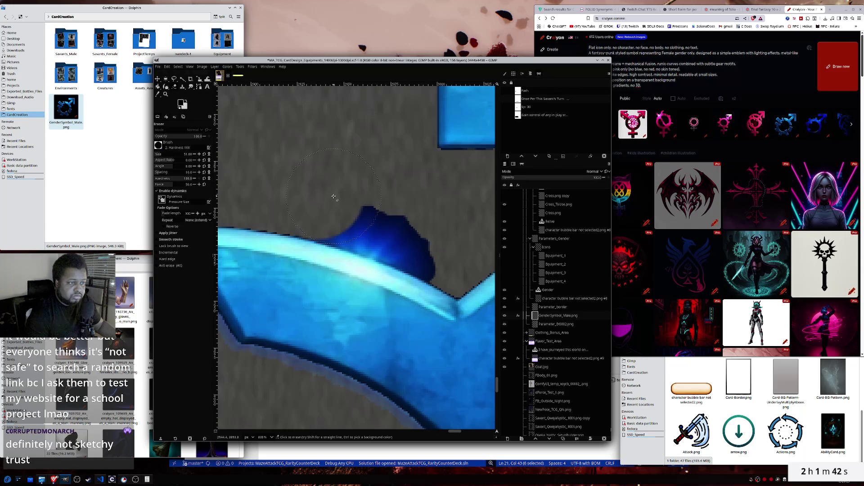
left_click(332, 199)
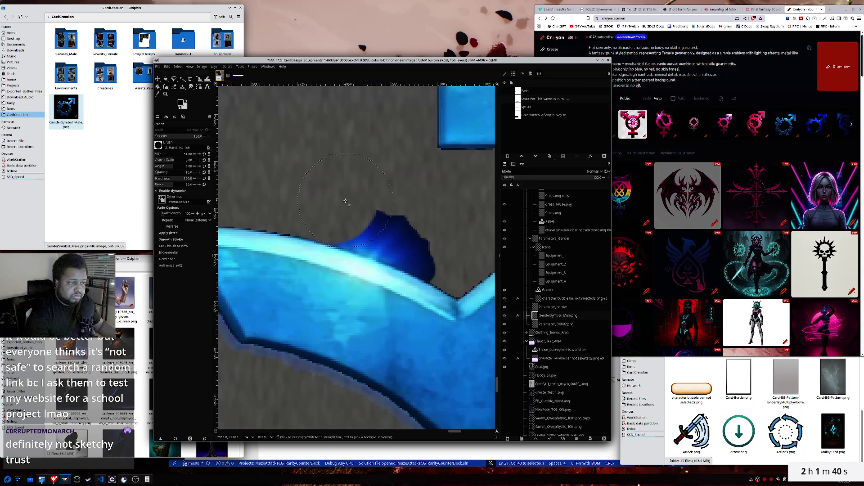
left_click(346, 202)
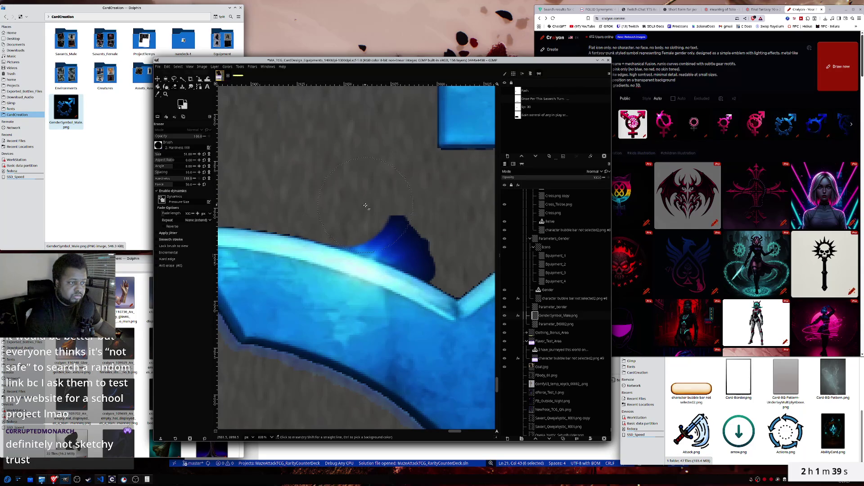
left_click(362, 206)
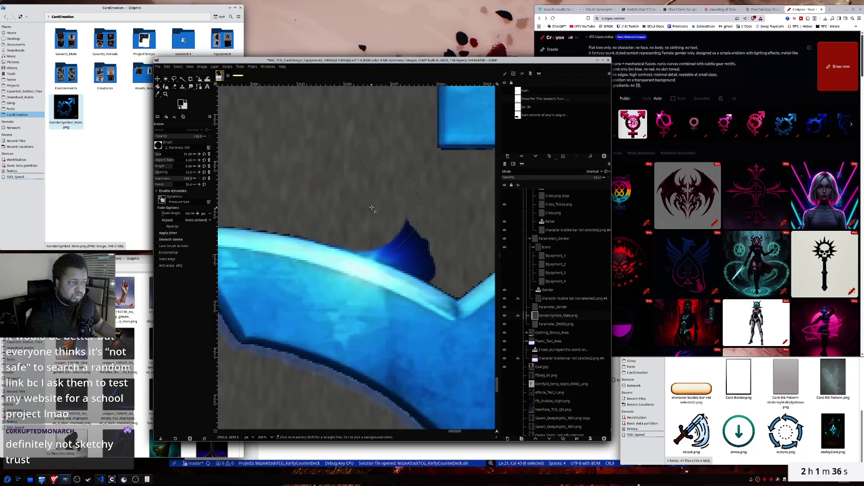
left_click(392, 210)
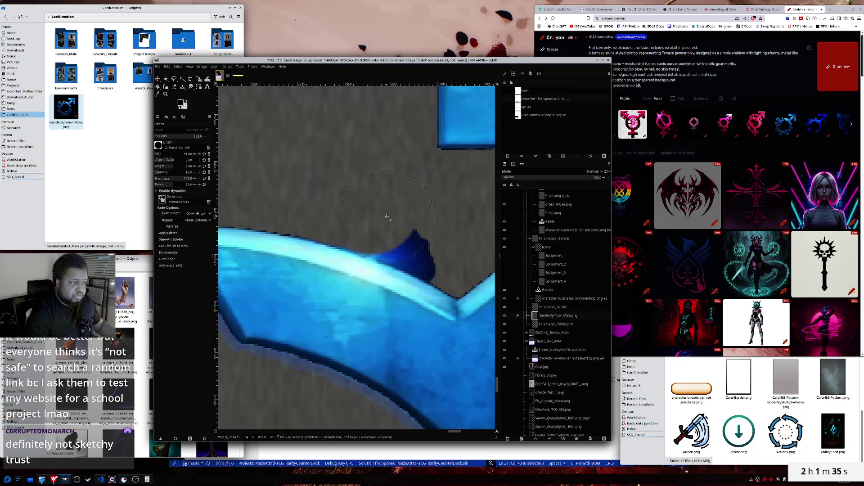
left_click(390, 214)
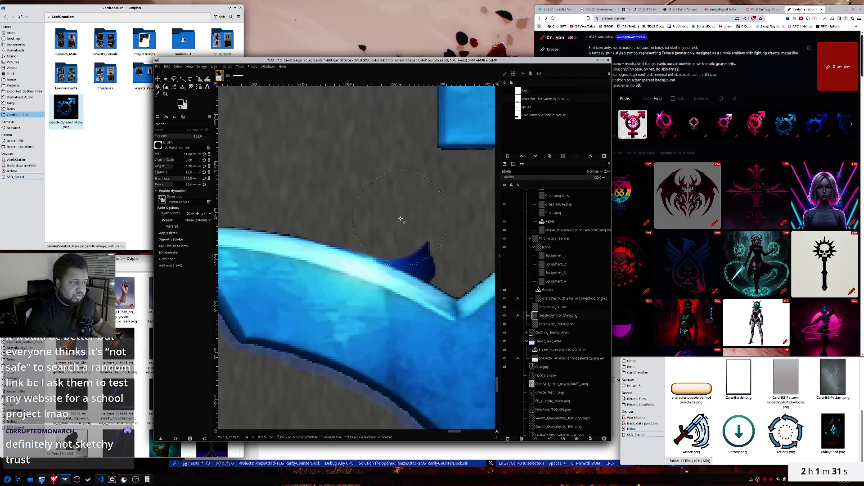
left_click(401, 220)
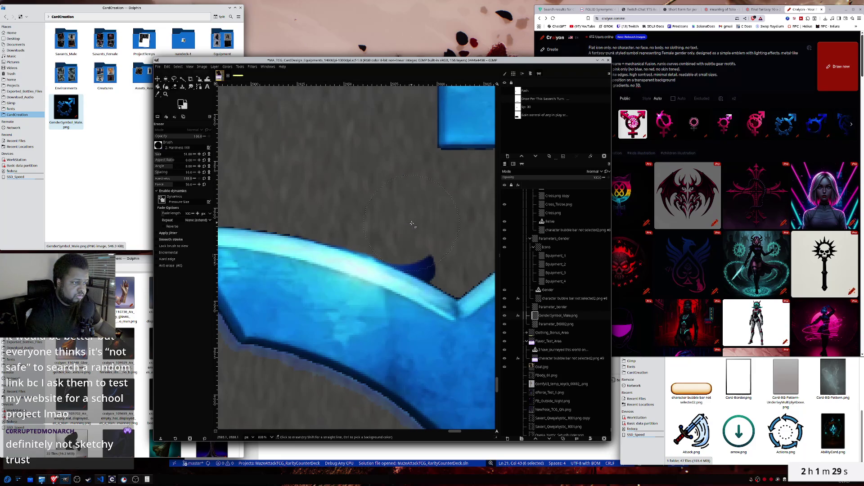
left_click(412, 225)
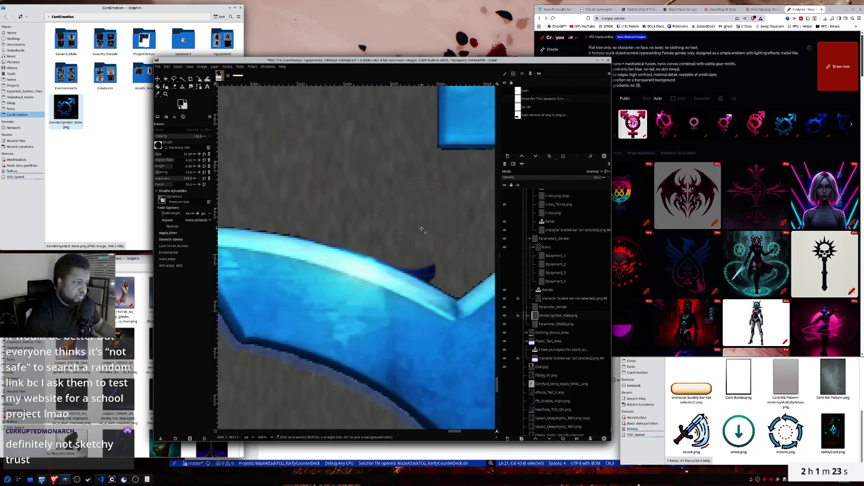
left_click(423, 230)
left_click(433, 234)
left_click(441, 236)
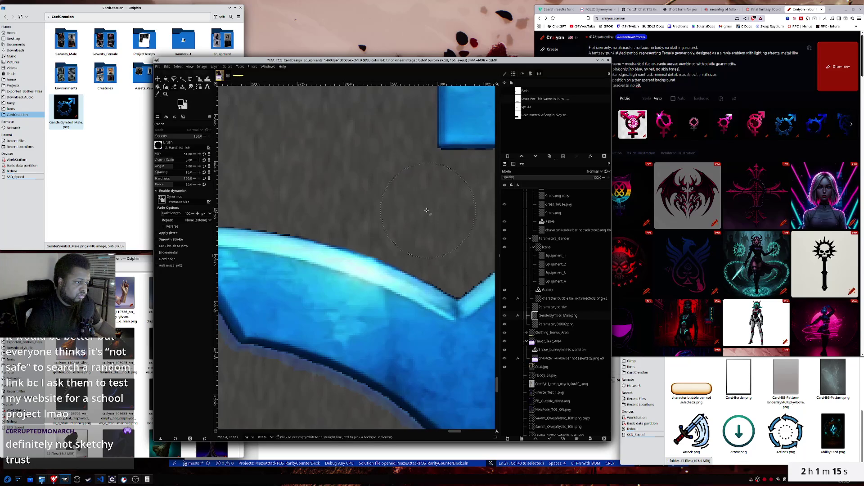
scroll(398, 205, "down", 2)
- Zoom out over the whole symbol, zoom in on the arrow junction, and choose Select by Color
scroll(396, 212, "down", 2)
scroll(392, 221, "down", 2)
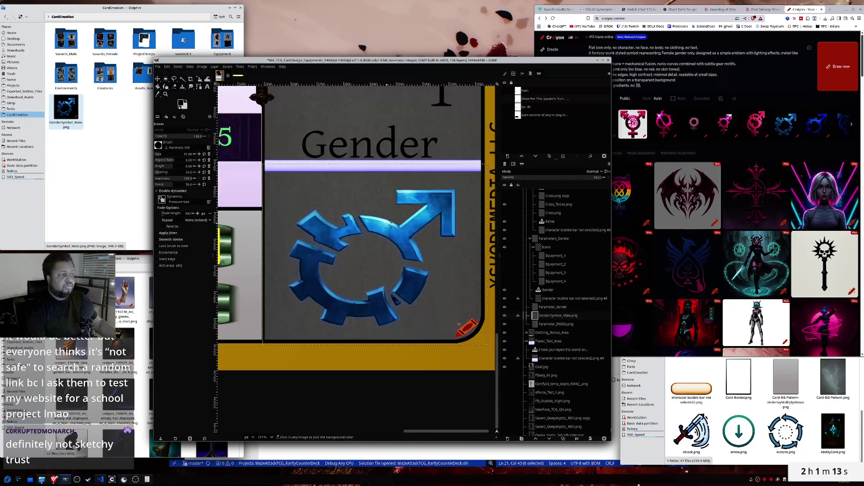
scroll(388, 222, "down", 1)
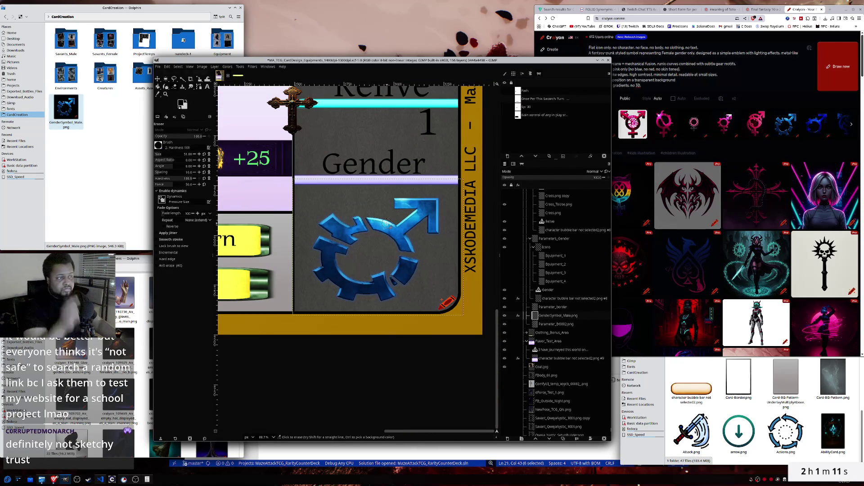
scroll(423, 222, "up", 1)
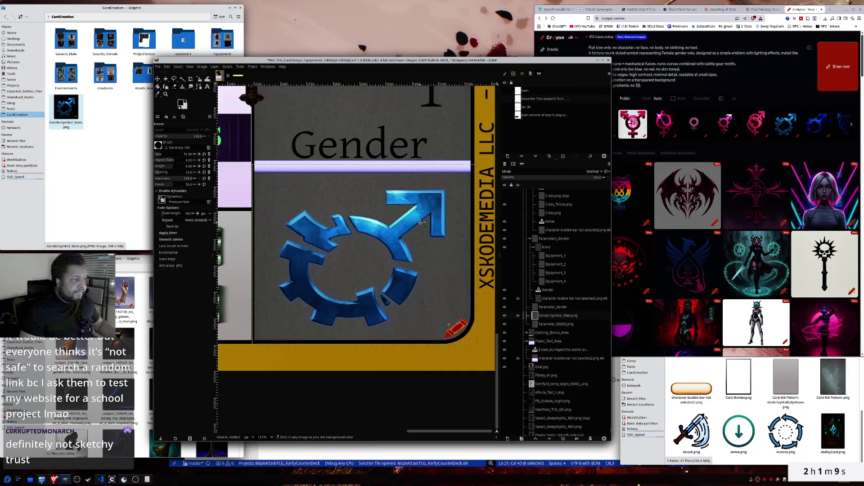
scroll(421, 222, "up", 2)
scroll(421, 223, "up", 2)
scroll(420, 222, "up", 1)
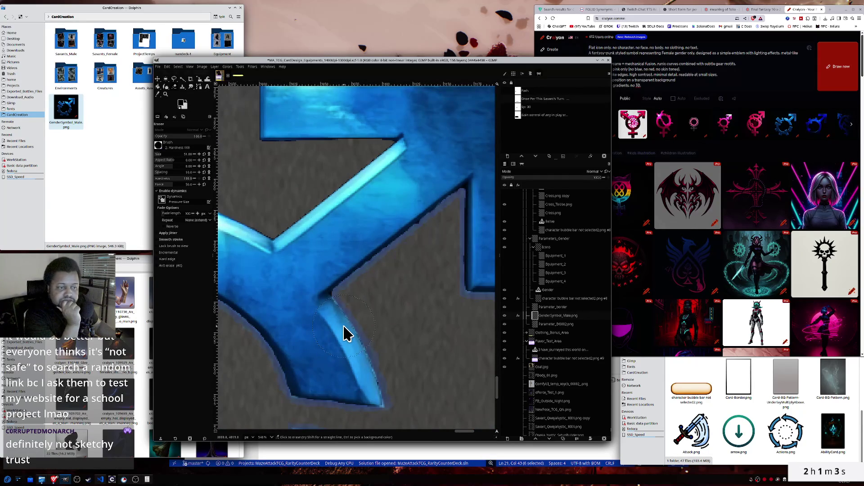
mouse_move(184, 80)
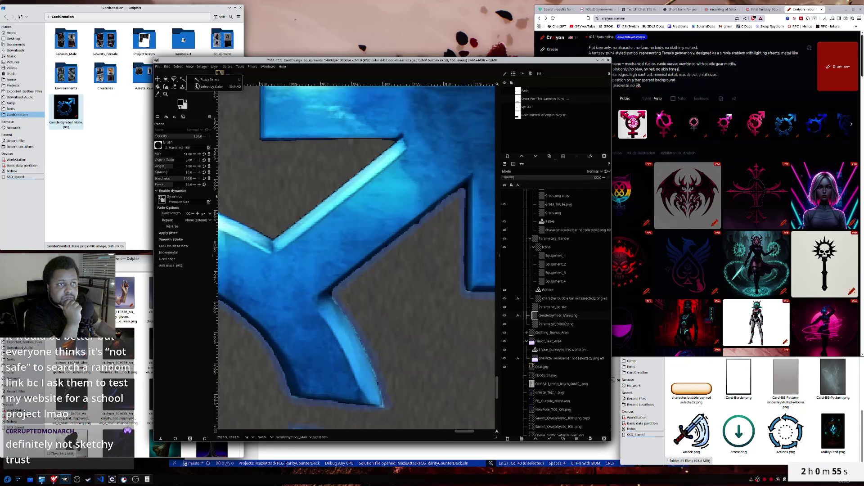
left_click(204, 87)
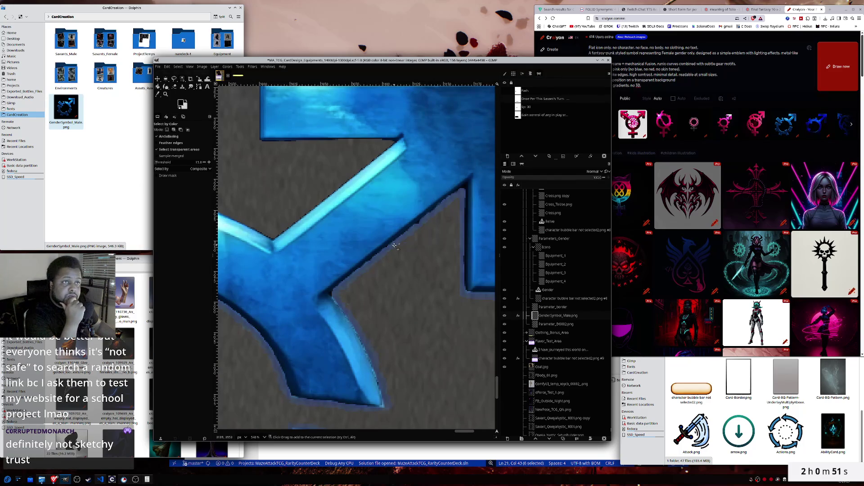
- Select the blue gear symbol by colour, then clear the selection
scroll(394, 246, "down", 3, "ctrl")
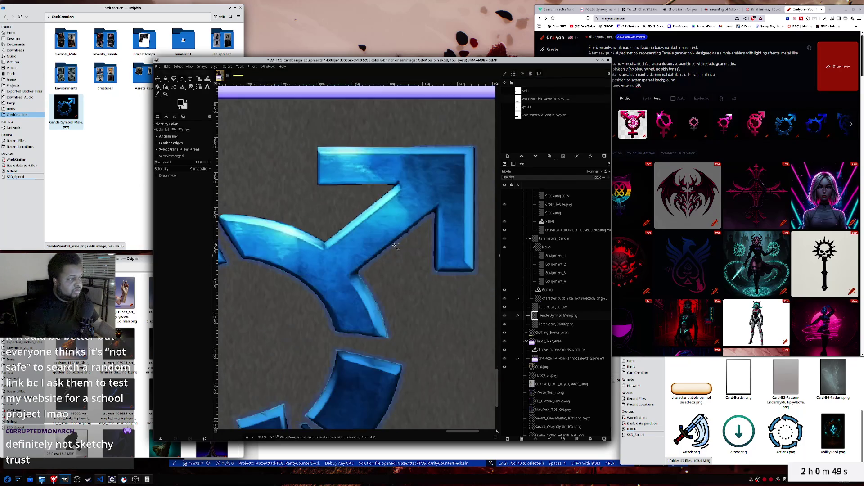
scroll(394, 246, "down", 1, "ctrl")
scroll(411, 285, "down", 1, "ctrl")
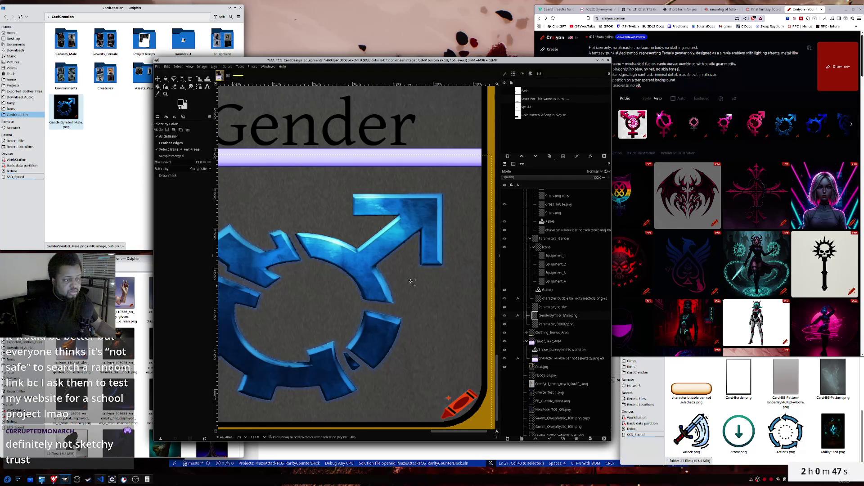
left_click(420, 266, "shift")
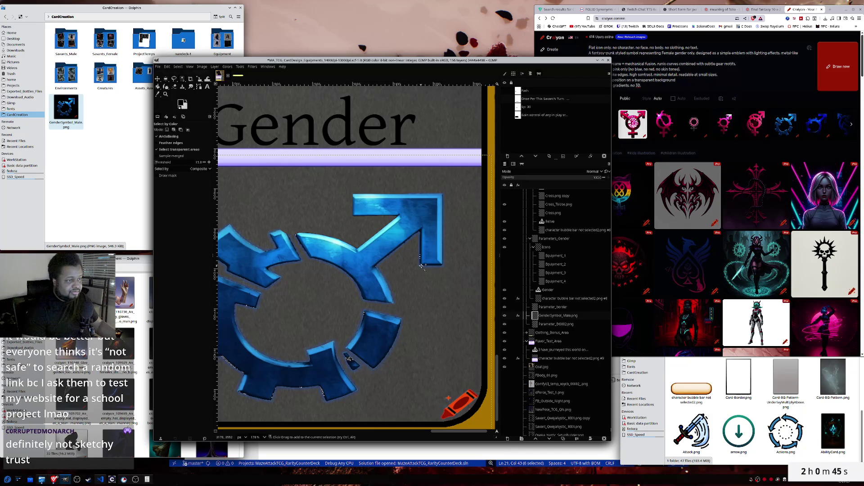
right_click(403, 280)
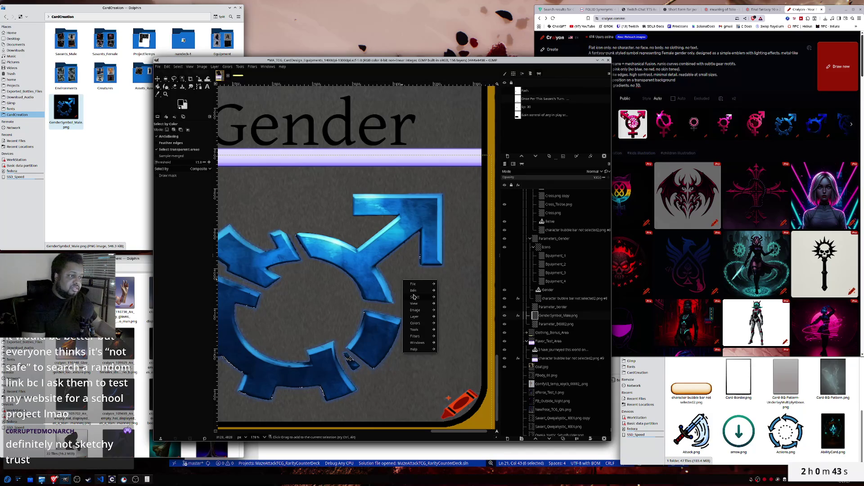
mouse_move(416, 297)
left_click(449, 304)
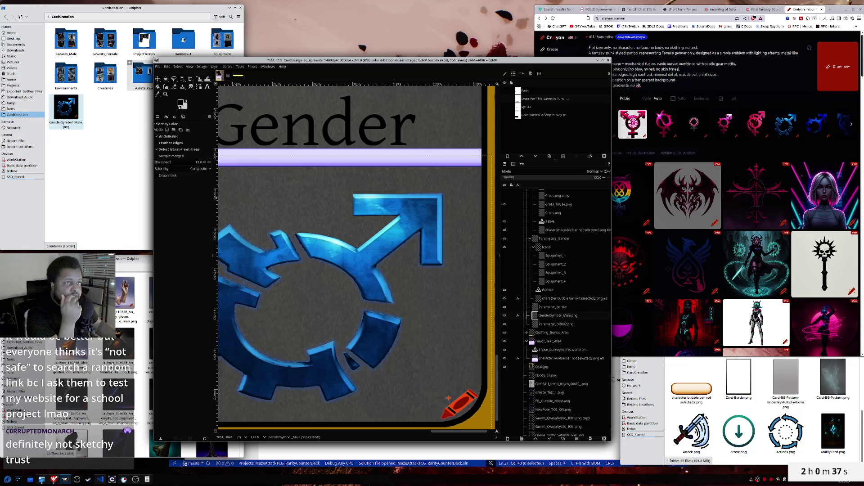
- Erase the red crayon in the bottom-right corner and fuzzy-select the gender symbol
key("shift+e")
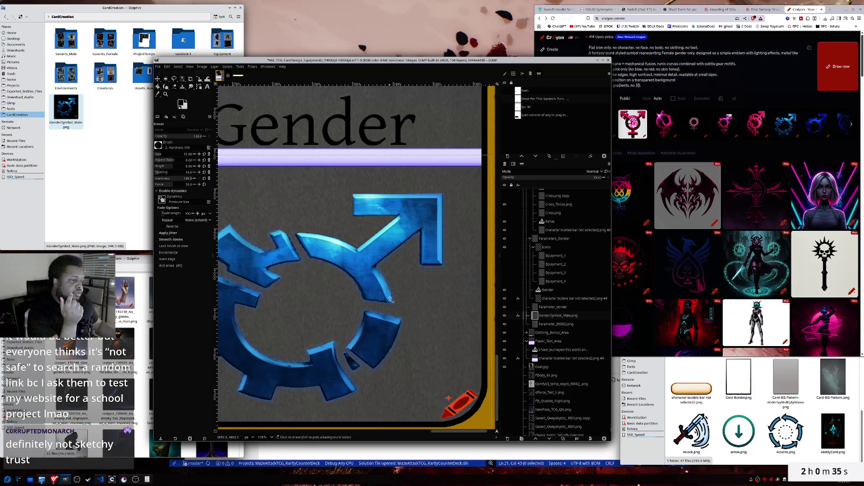
left_click_drag(473, 394, 472, 411)
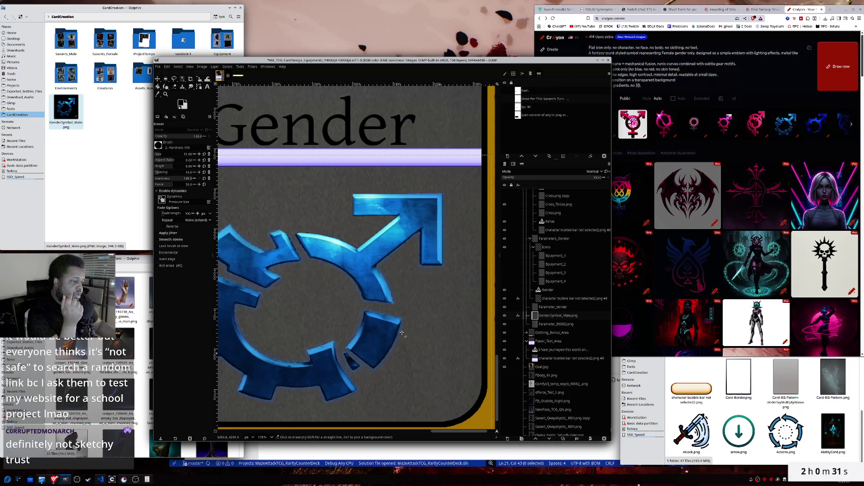
right_click(183, 80)
left_click(207, 80)
left_click(425, 302)
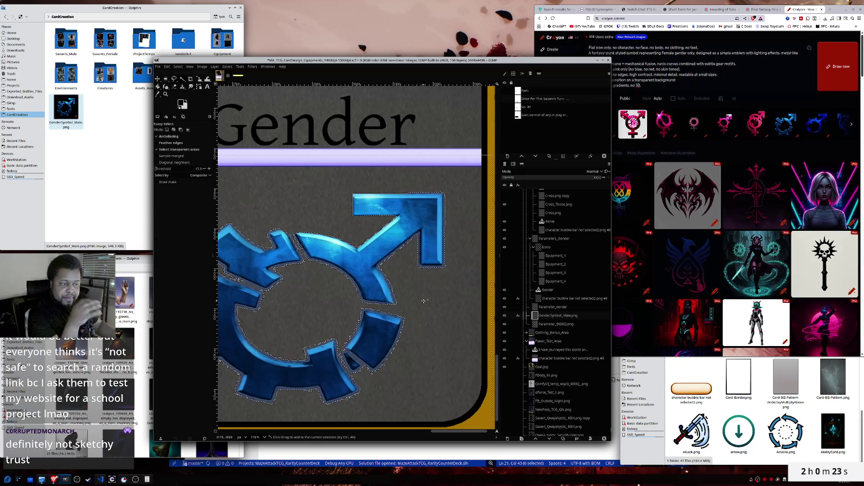
- Grow the selection outward around the gender symbol
left_click(167, 67)
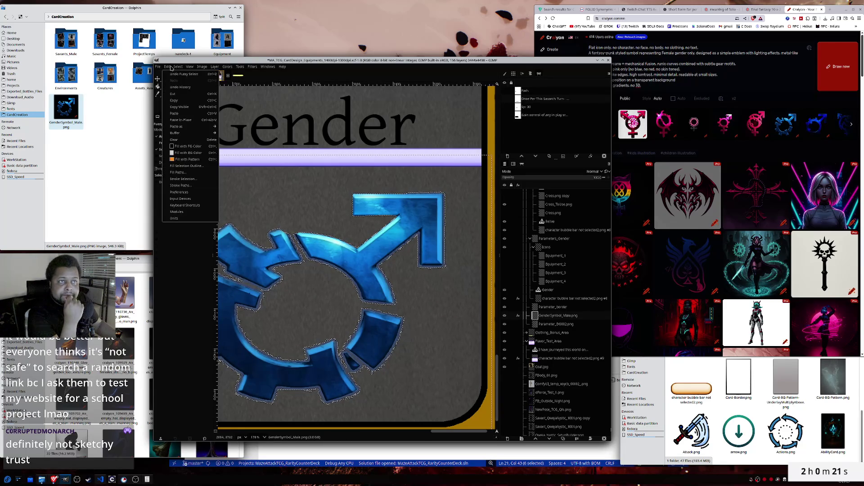
mouse_move(178, 67)
left_click(185, 140)
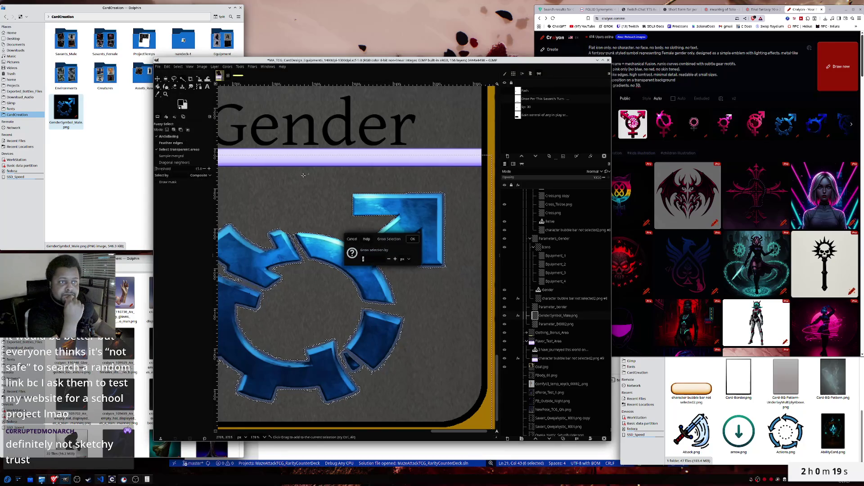
left_click(412, 239)
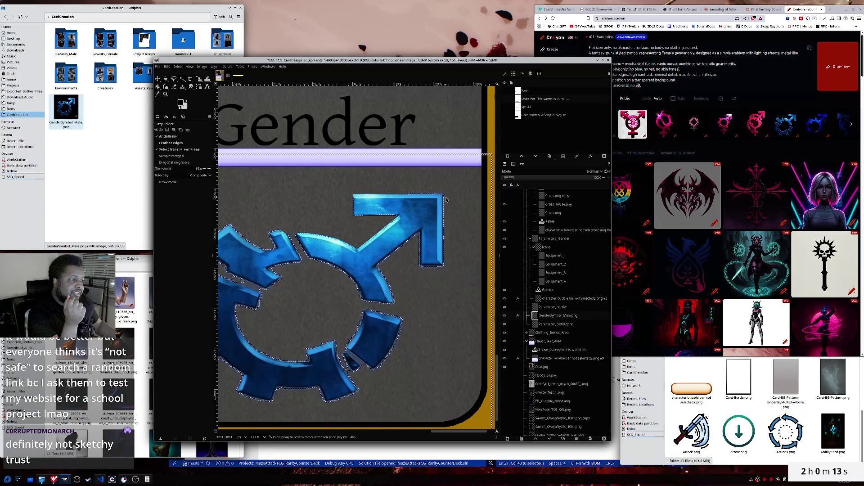
- Bring the whole gear symbol into view and clear the selection with Select > None
scroll(370, 261, "down", 2)
scroll(369, 279, "left", 2)
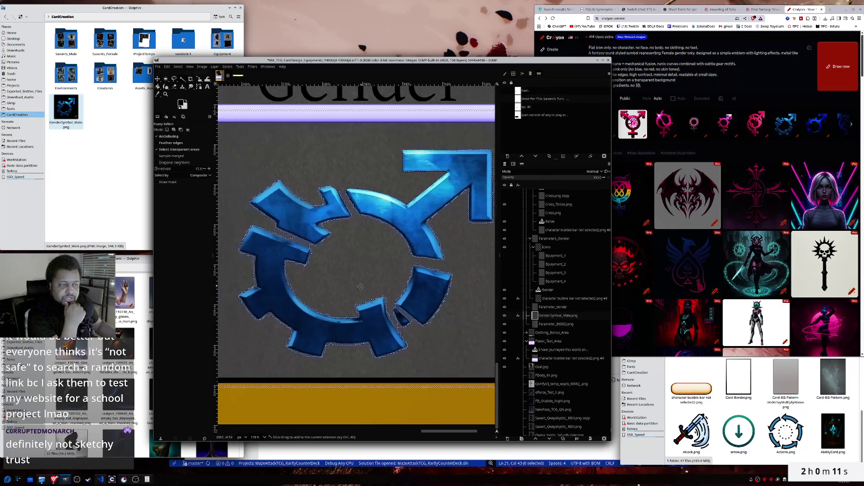
left_click_drag(368, 289, 336, 308)
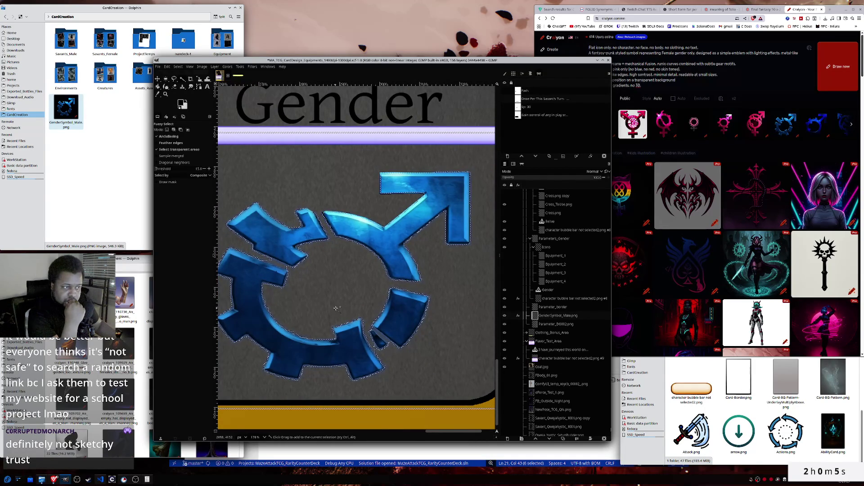
right_click(336, 309)
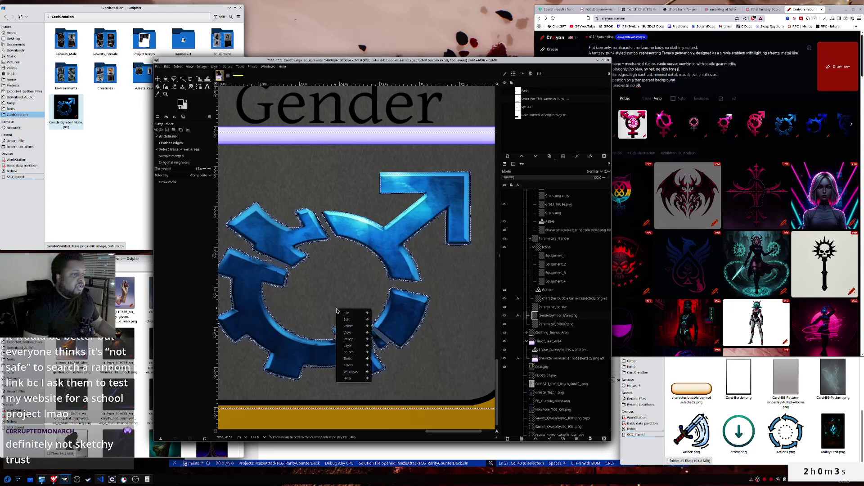
mouse_move(356, 328)
left_click(381, 333)
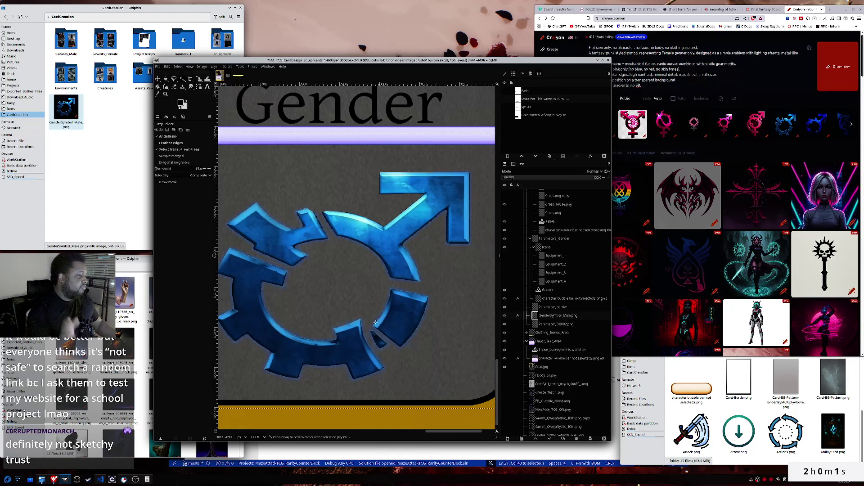
- Zoom out and pan to see the whole card
scroll(323, 296, "down", 1)
scroll(323, 296, "down", 1)
scroll(322, 297, "down", 1)
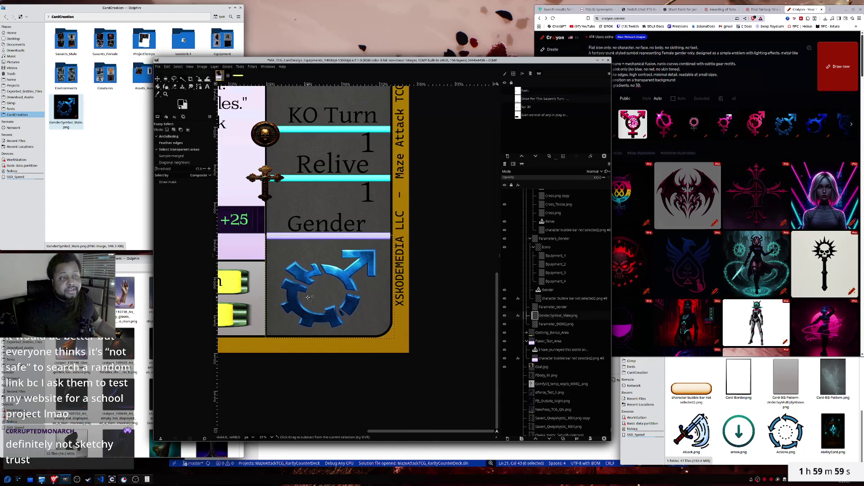
scroll(357, 294, "down", 1)
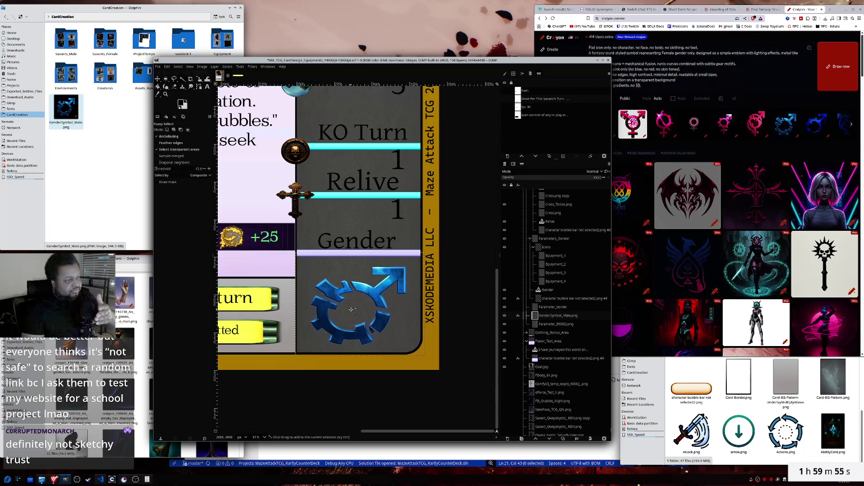
scroll(351, 310, "up", 1)
scroll(346, 308, "up", 4)
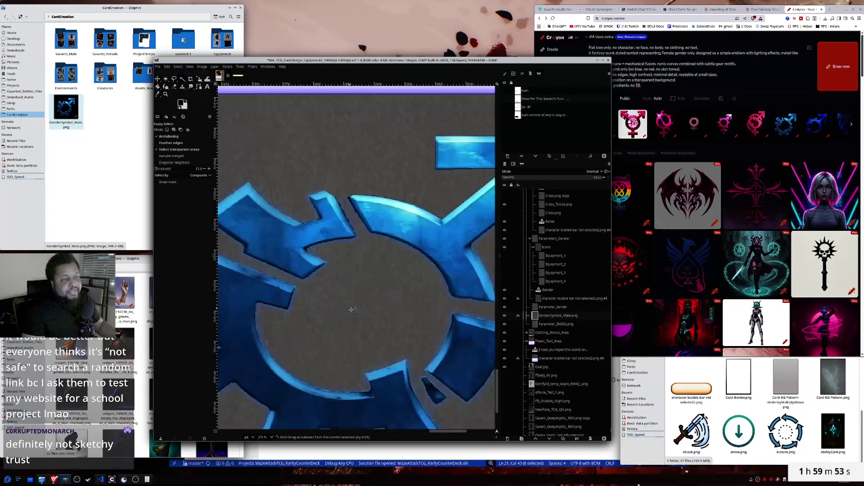
scroll(341, 305, "up", 3)
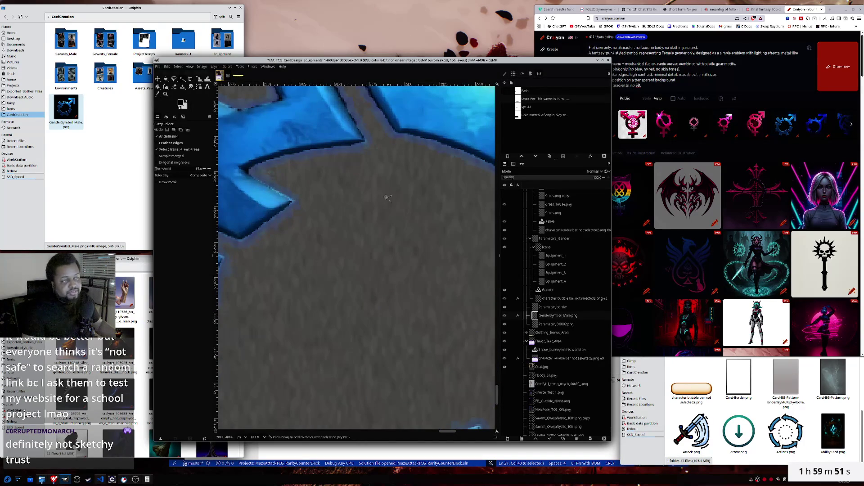
scroll(363, 307, "down", 3)
scroll(329, 295, "down", 3)
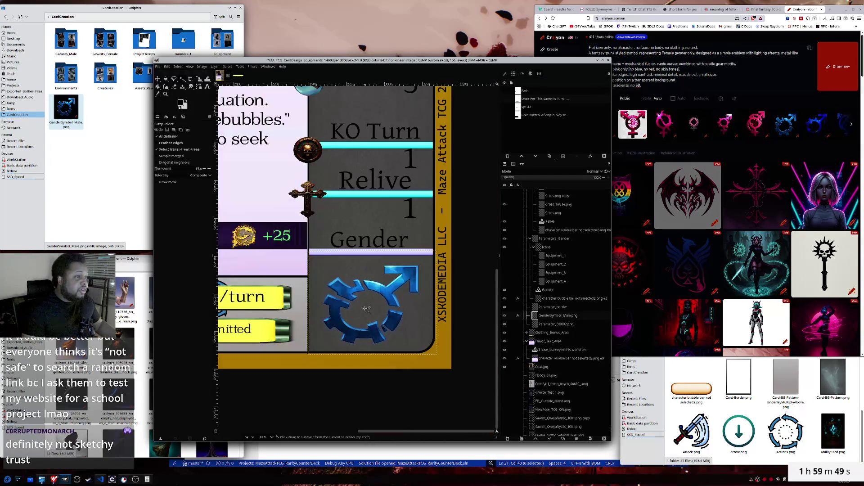
scroll(292, 283, "down", 3)
left_click_drag(289, 282, 367, 371)
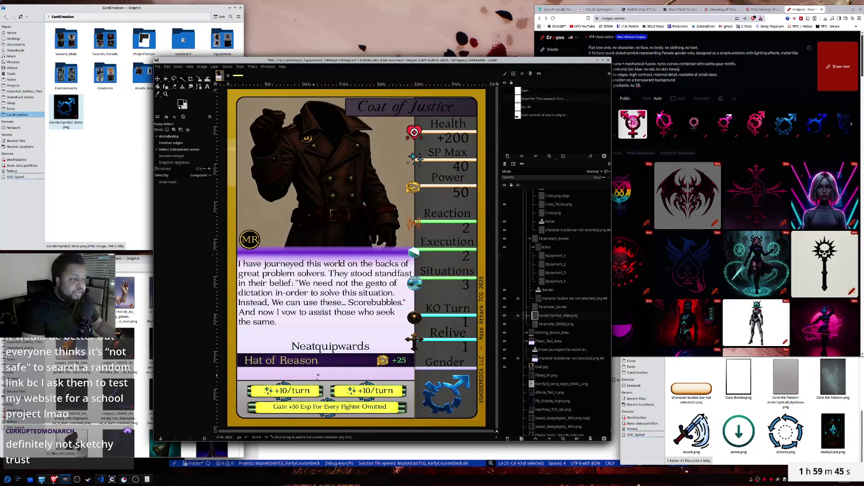
- Open the pink female-symbol image in Craiyon's detail view
left_click(795, 10)
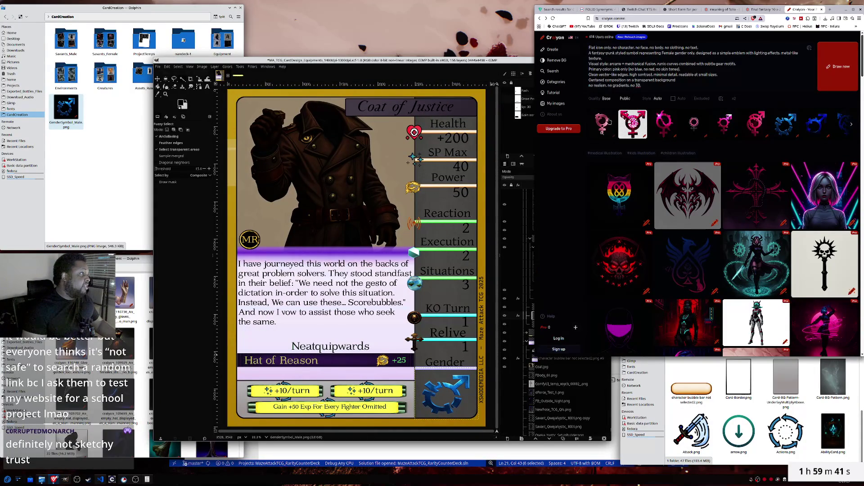
left_click(597, 122)
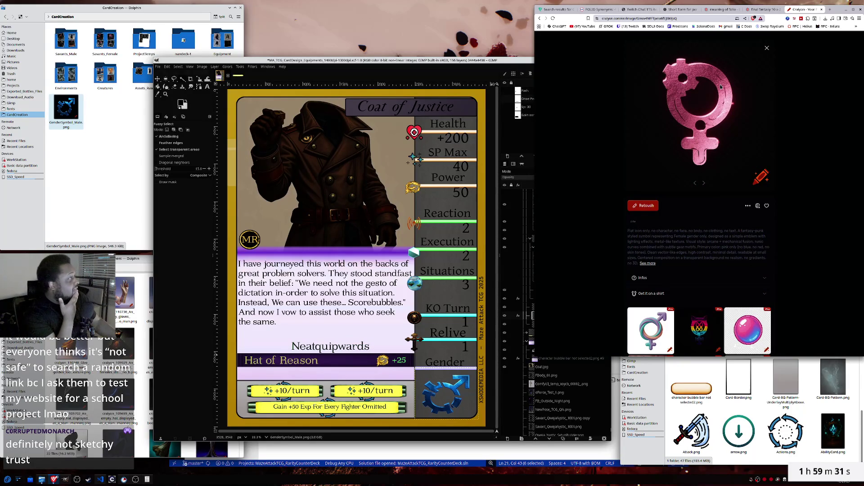
right_click(719, 109)
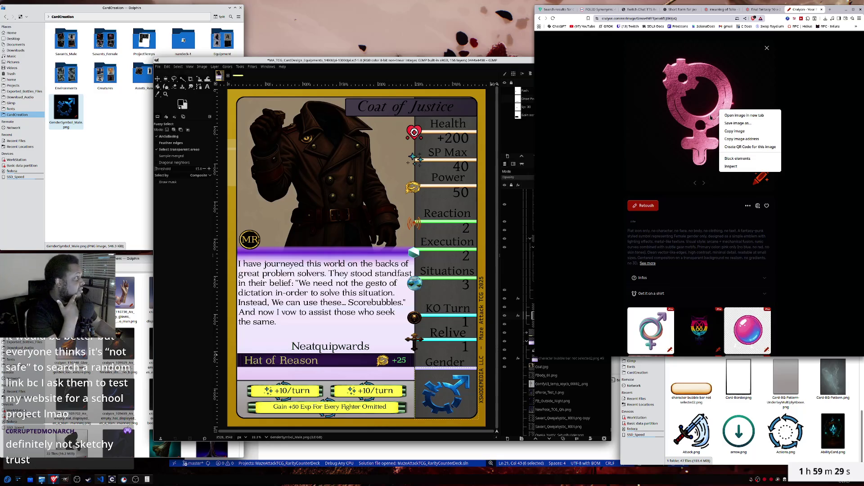
left_click(758, 209)
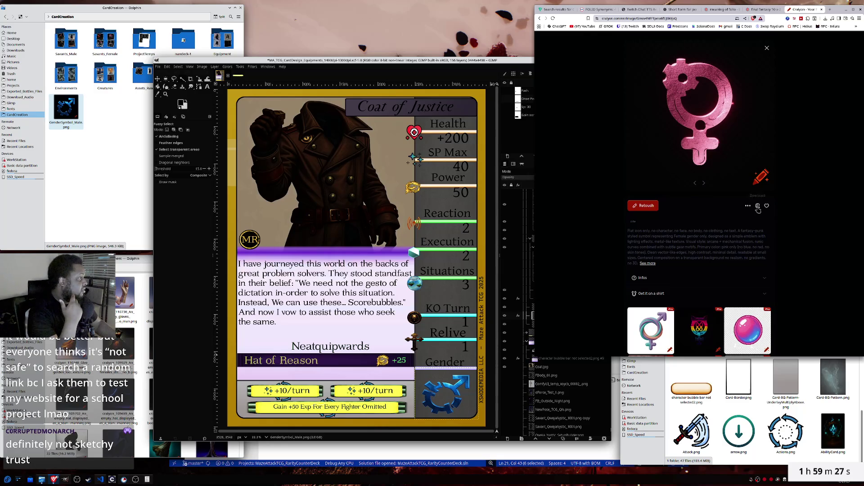
- Download the pink image free and save it as GenderSymbol_Female.png, then close the viewer
left_click(758, 210)
left_click(754, 187)
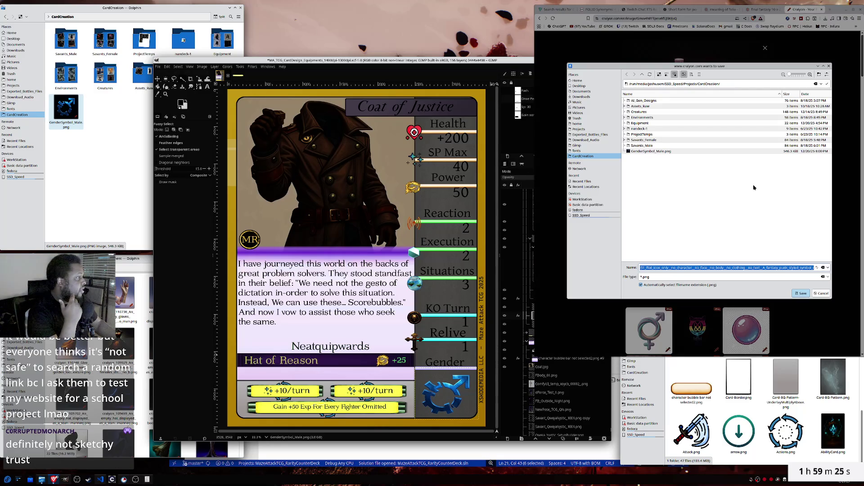
left_click(649, 151)
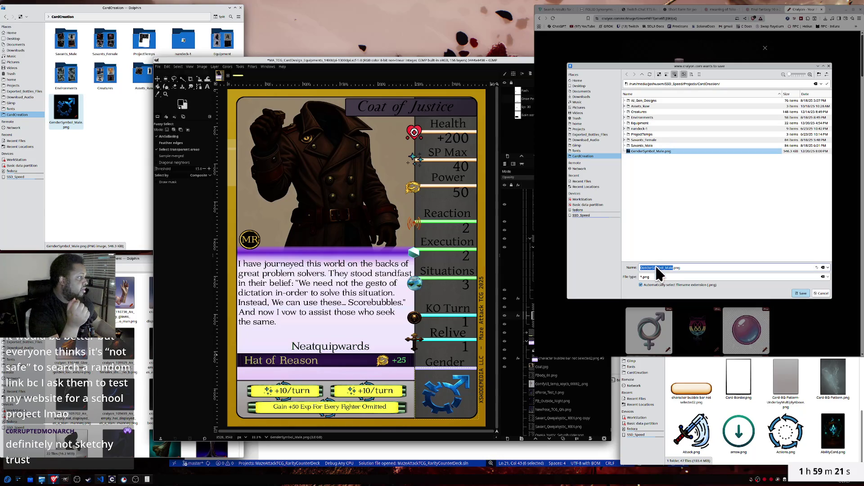
left_click(667, 268)
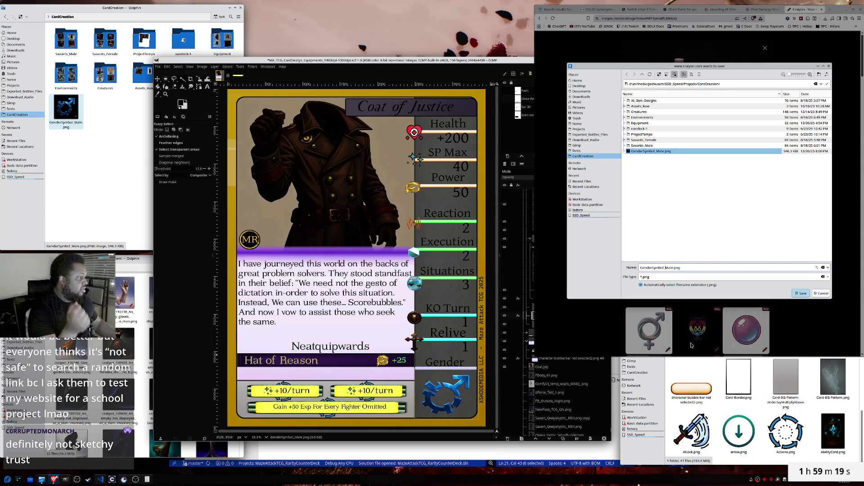
key("BackSpace")
key("Delete")
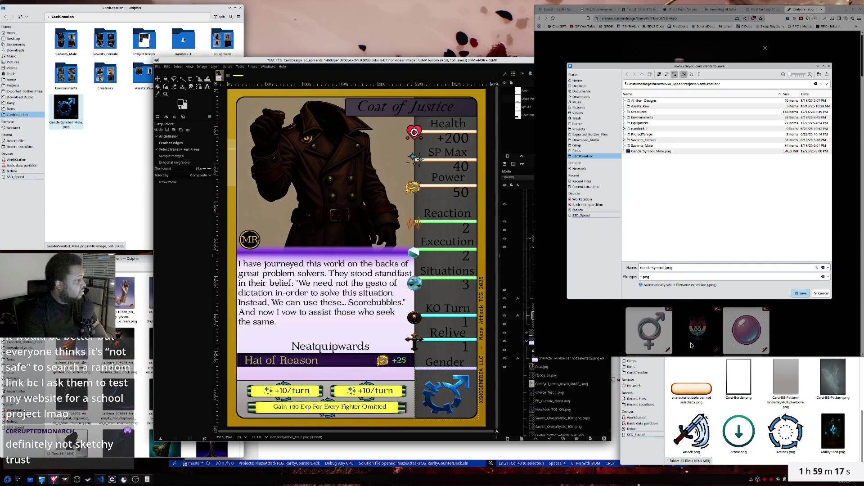
type("Female")
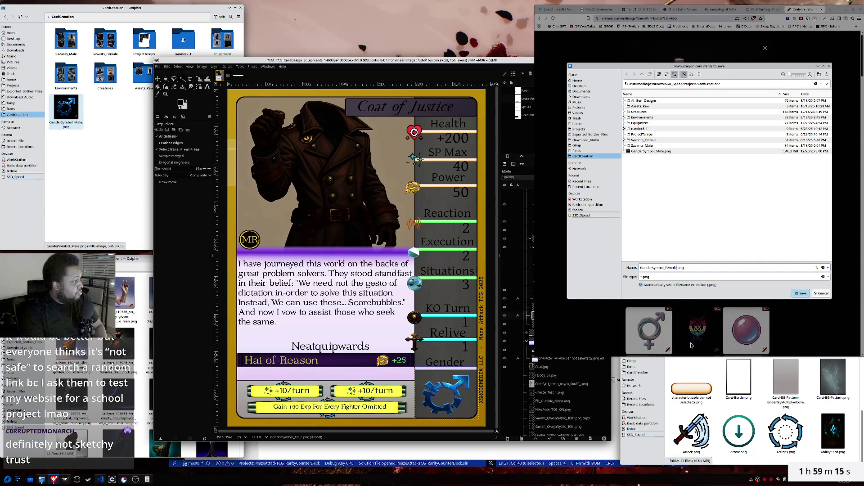
key("Return")
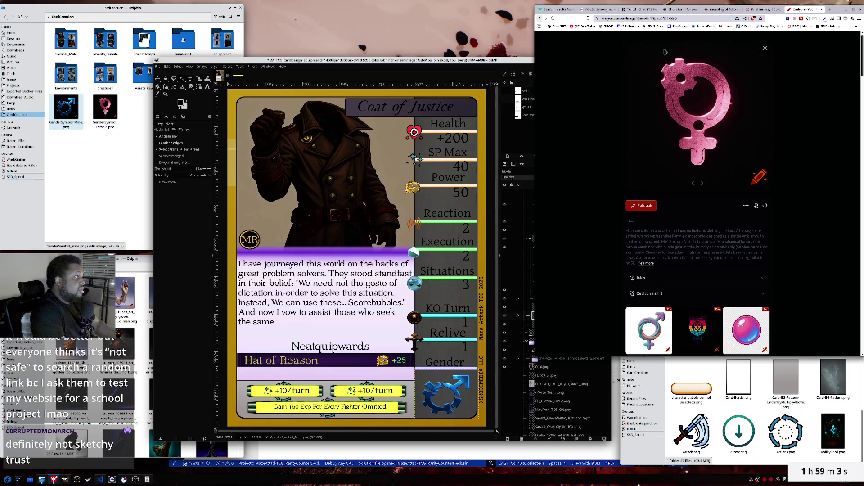
left_click(764, 47)
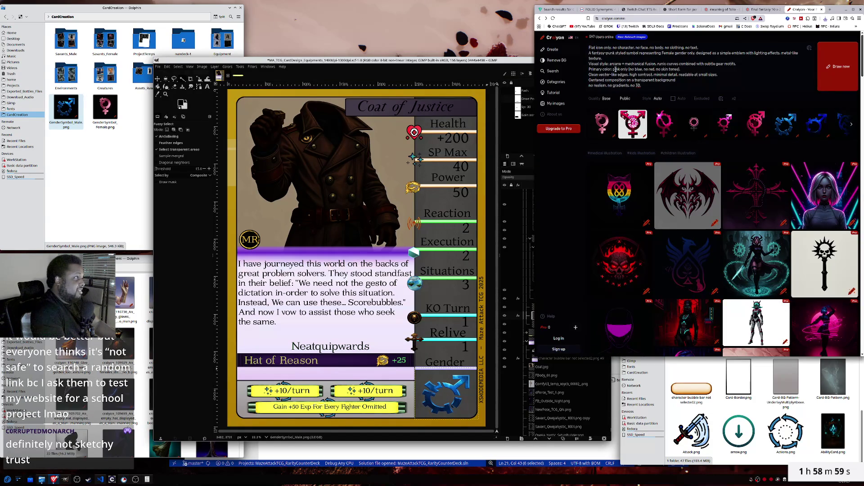
- Edit the prompt to swap blue and pink and change Female to Male
type("blue")
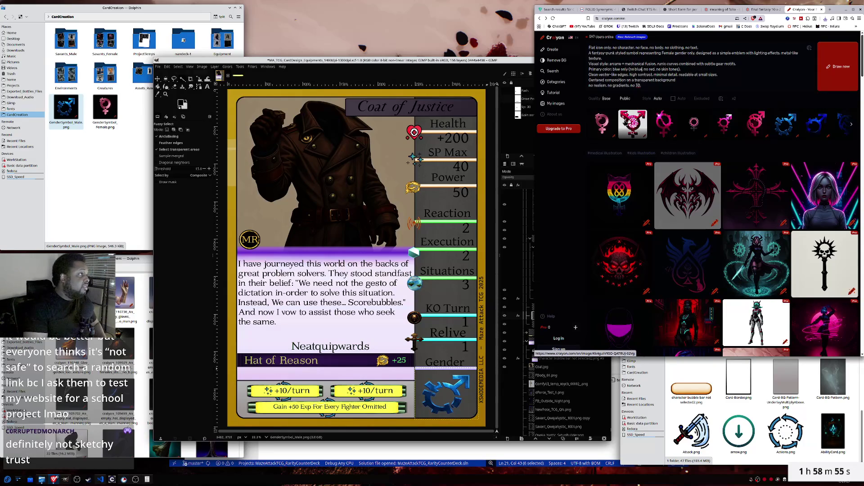
double_click(642, 69)
type("pink")
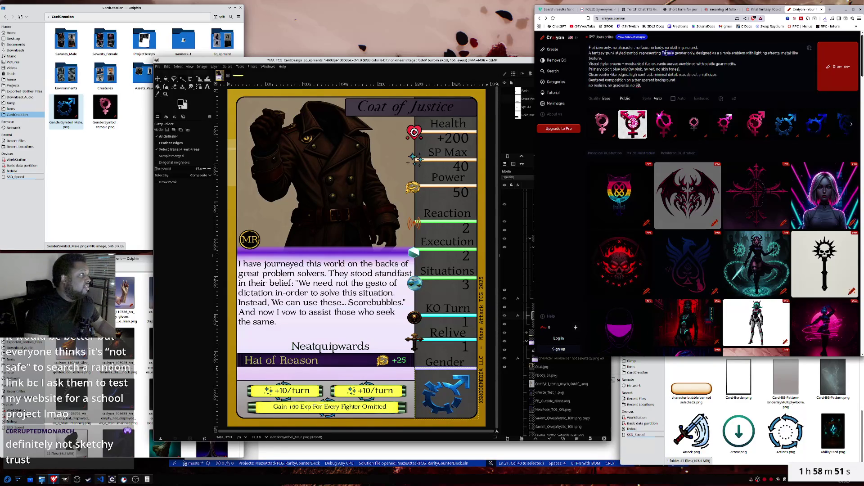
double_click(667, 53)
type("Male")
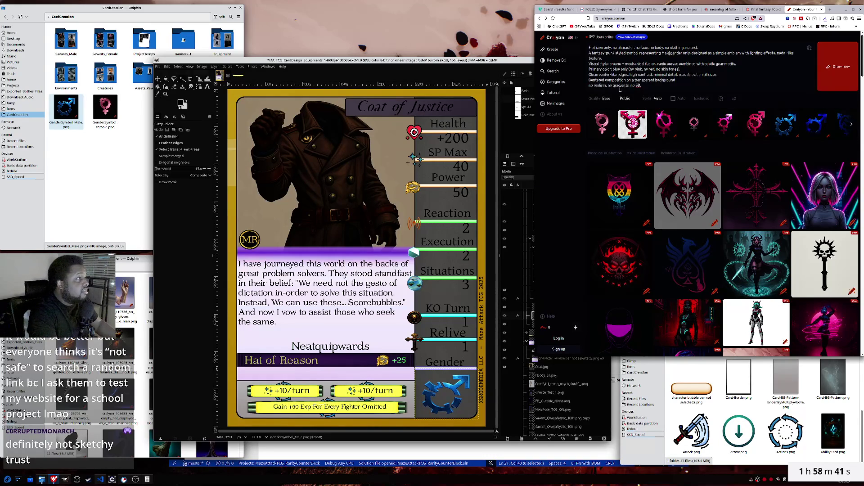
- Generate images from the revised prompt and pass the human verification check
left_click(850, 72)
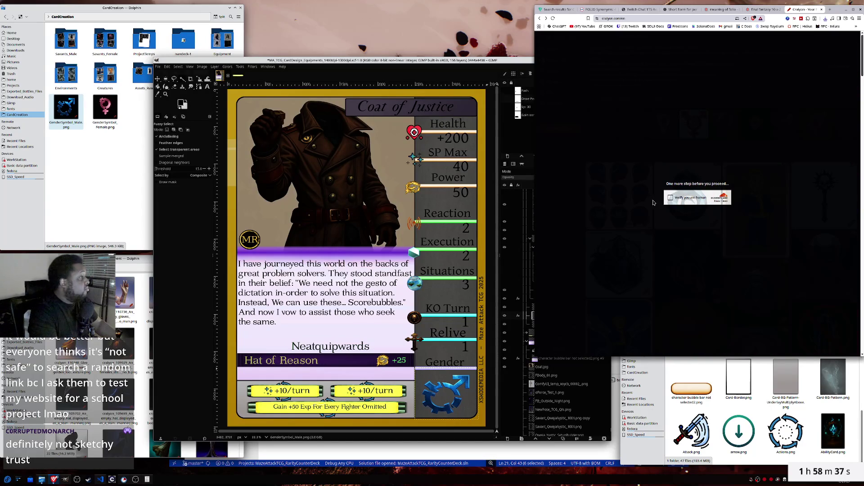
left_click(670, 199)
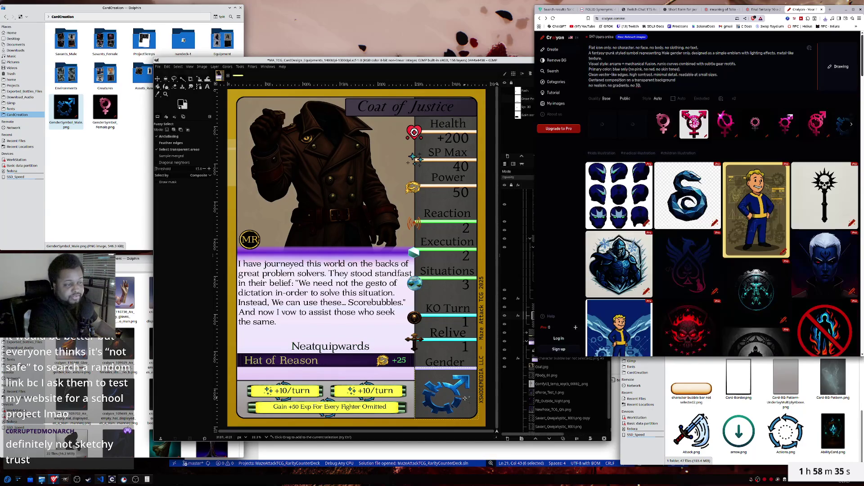
left_click(524, 333)
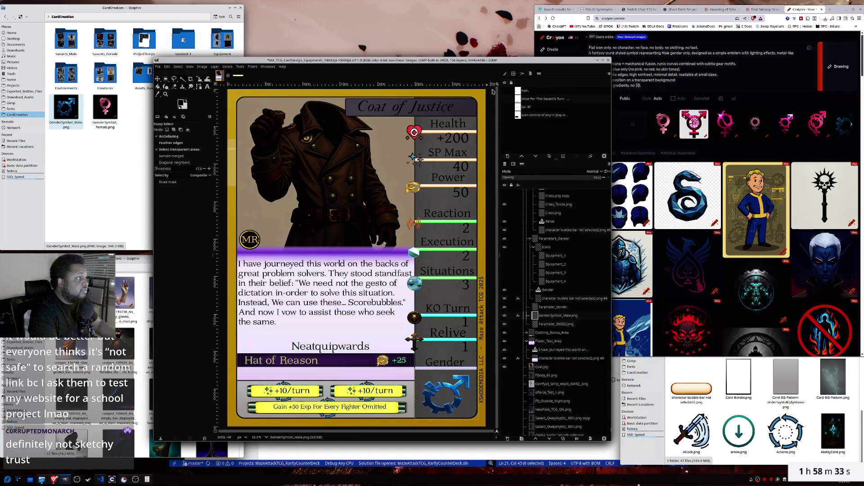
- Delete the Icons layer group from the Layers panel
scroll(540, 344, "up", 2)
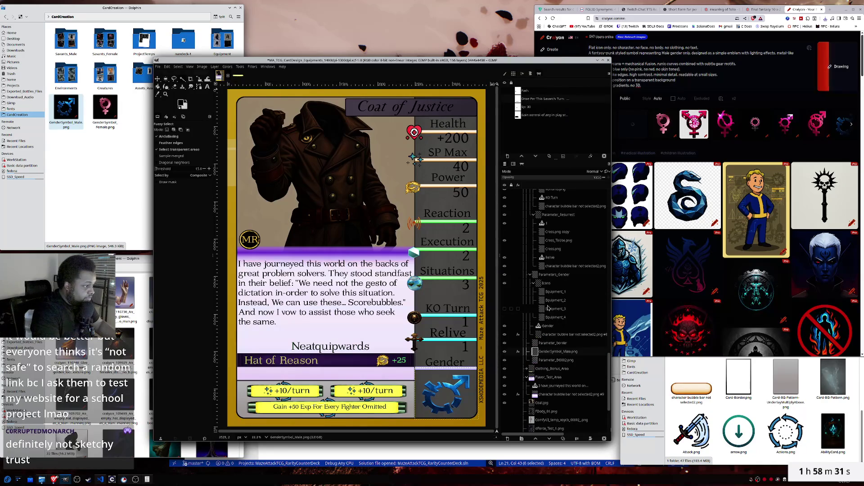
left_click(534, 284)
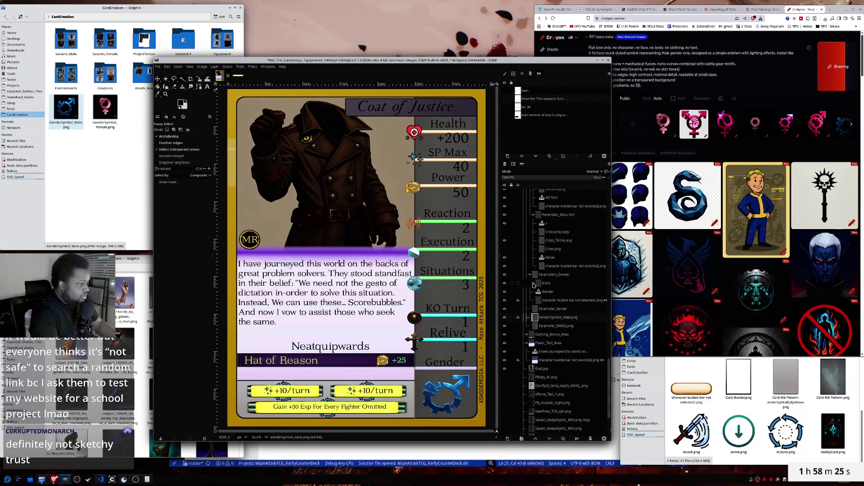
left_click(533, 284)
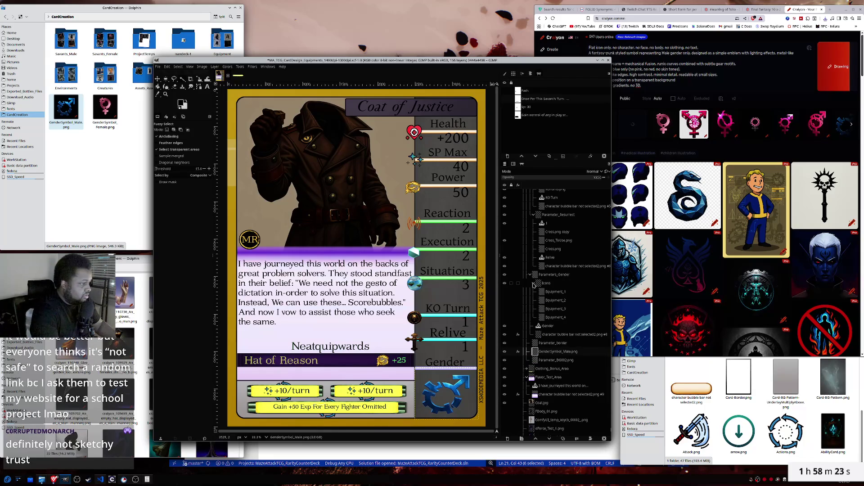
left_click(504, 292)
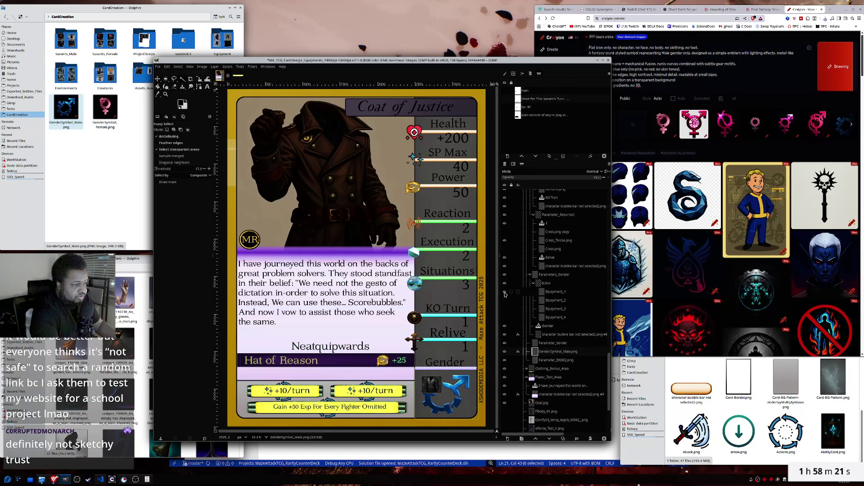
left_click(504, 292)
right_click(545, 283)
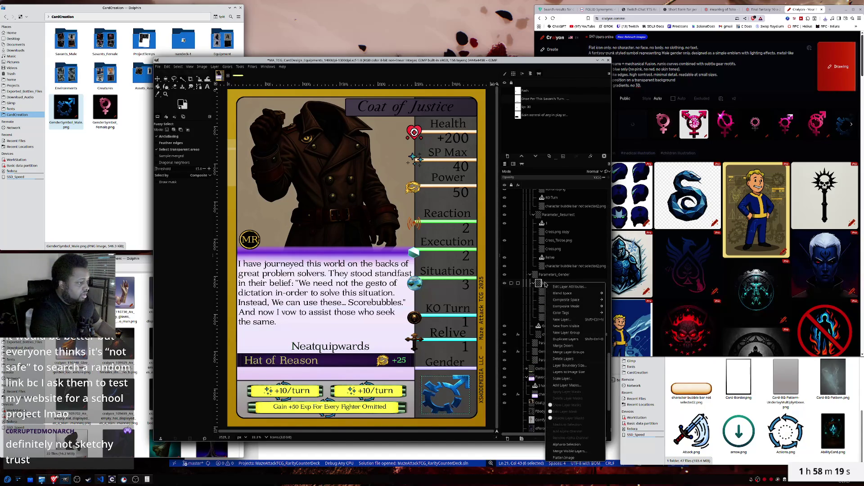
left_click(565, 359)
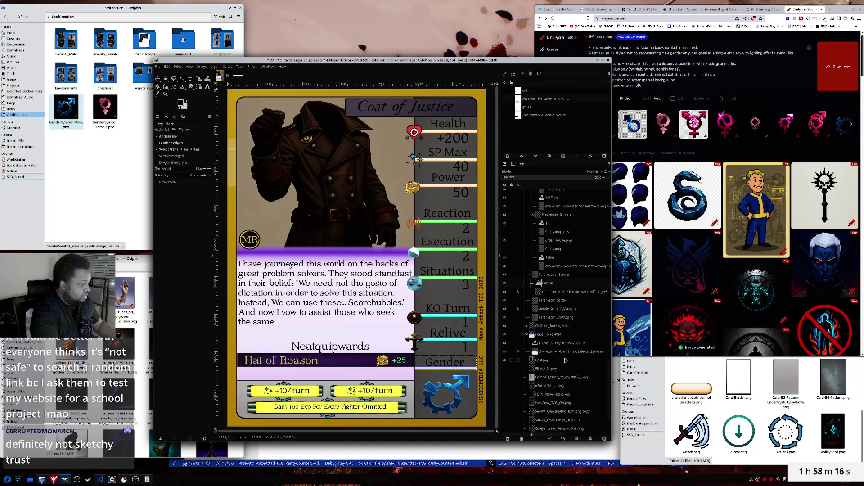
- Raise the GenderSymbol_Male.png layer above Parameter_border
left_click(547, 292)
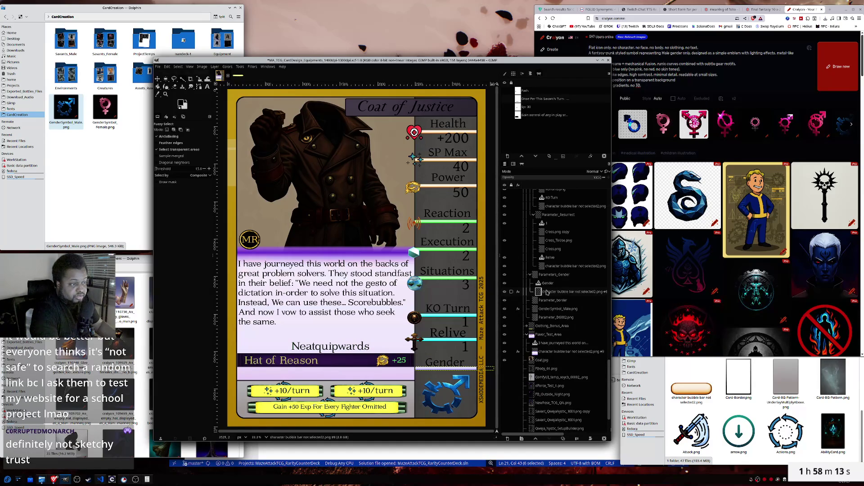
left_click(549, 309)
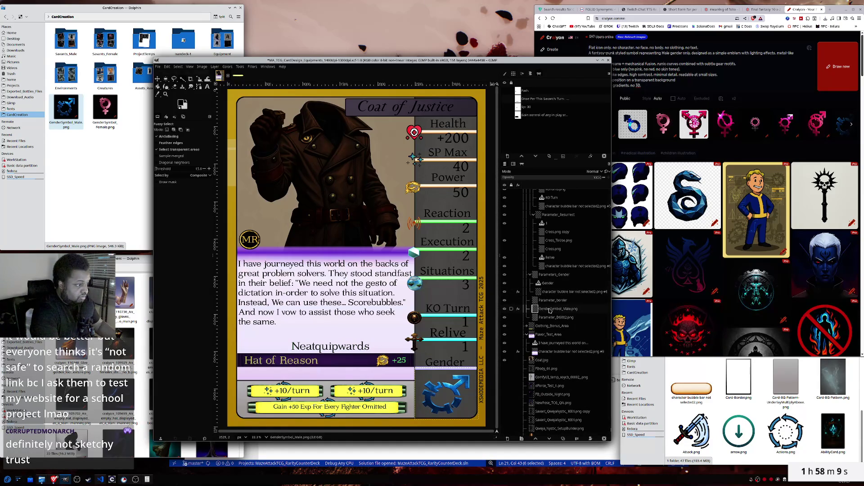
left_click_drag(549, 309, 548, 297)
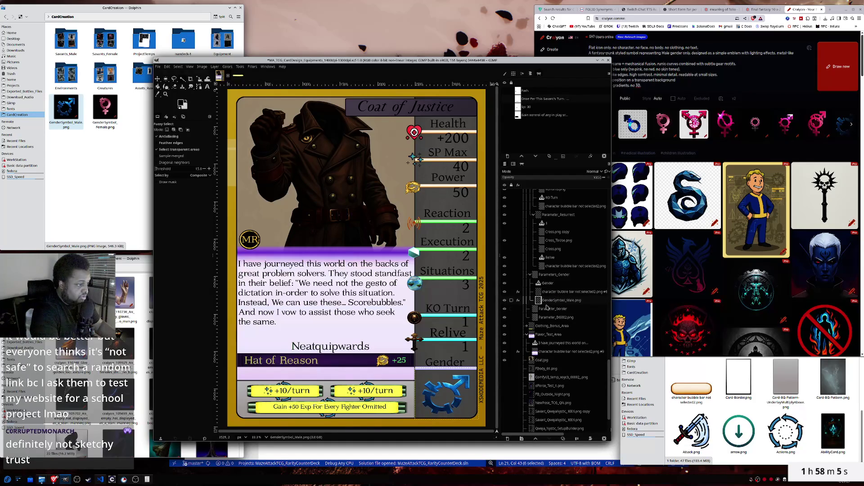
left_click(547, 311)
left_click(546, 283)
- Toggle the Parameters_Gender group's visibility off and on, then reselect GenderSymbol_Male.png
left_click(548, 276)
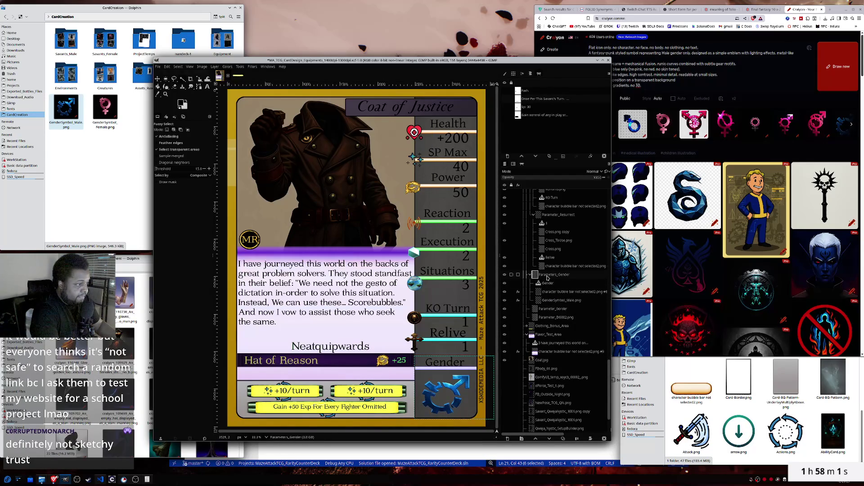
left_click(505, 275)
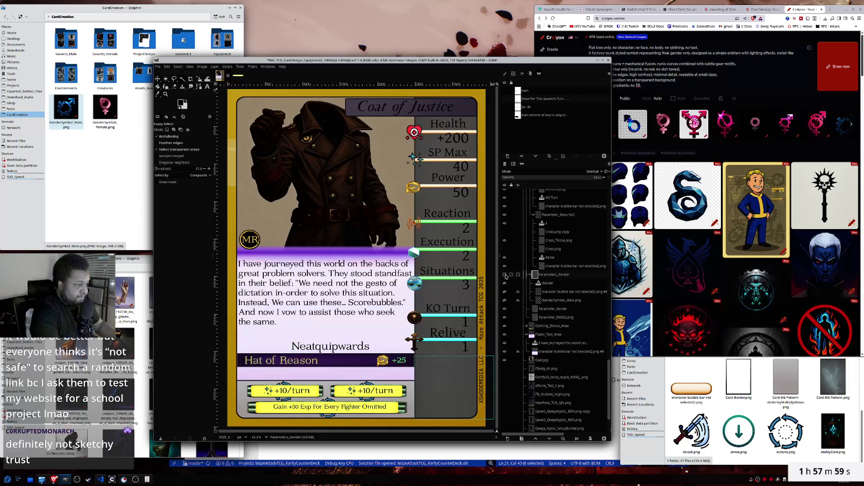
left_click(505, 275)
left_click(548, 284)
left_click(551, 293)
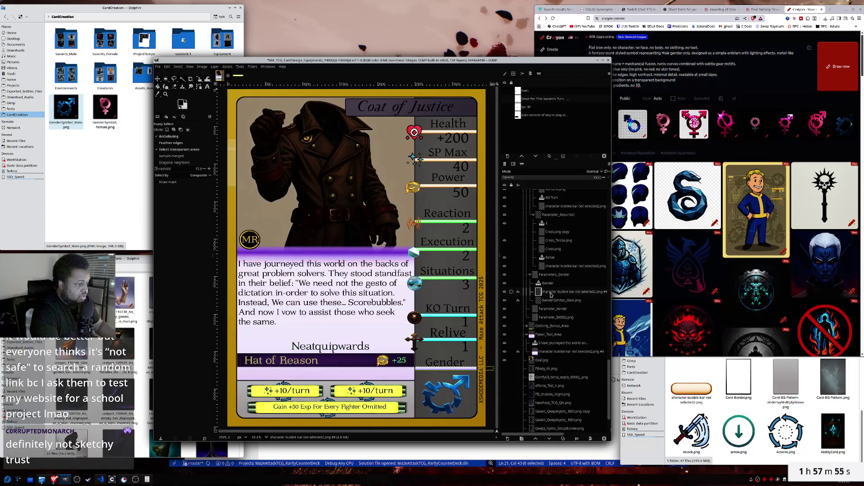
left_click(553, 301)
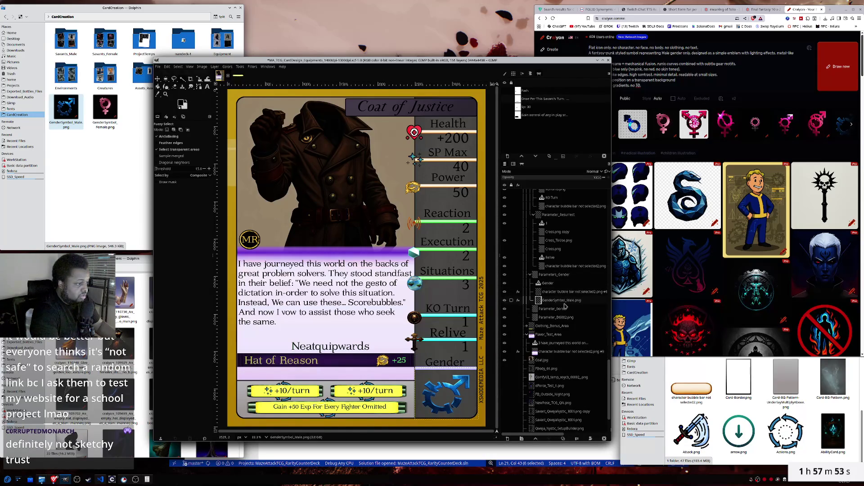
left_click(103, 111)
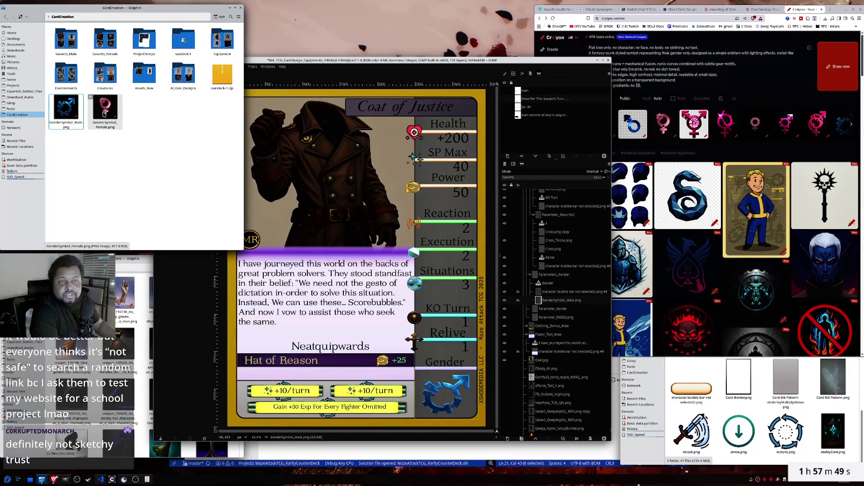
- Drag GenderSymbol_Female.png from Dolphin onto the GIMP card as a new layer
left_click_drag(104, 105, 445, 308)
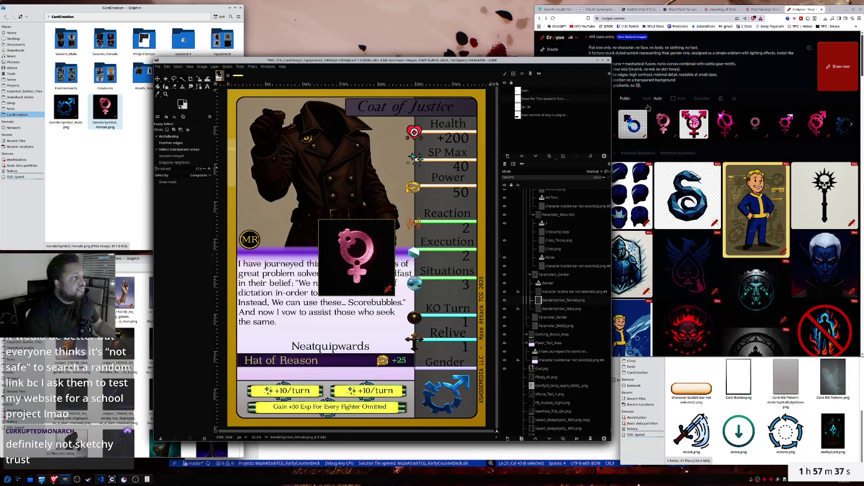
left_click(594, 128)
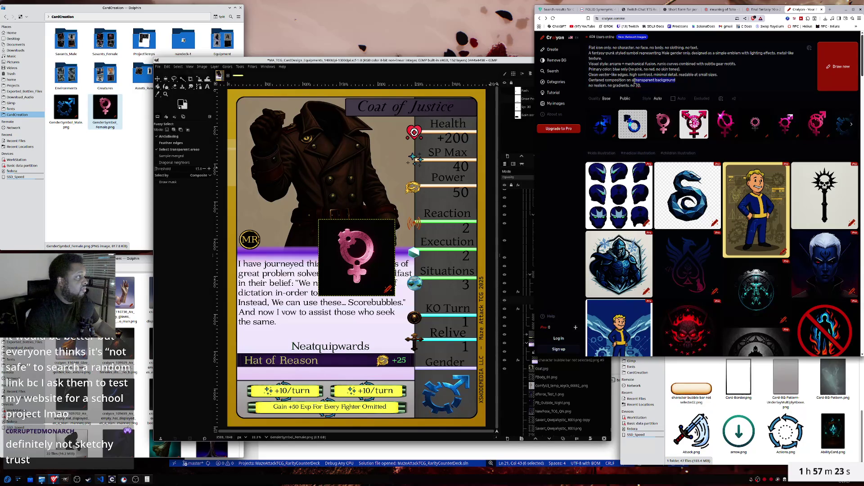
- Replace 'transparent' with 'vigorous' in the Craiyon prompt and generate new images
double_click(642, 81)
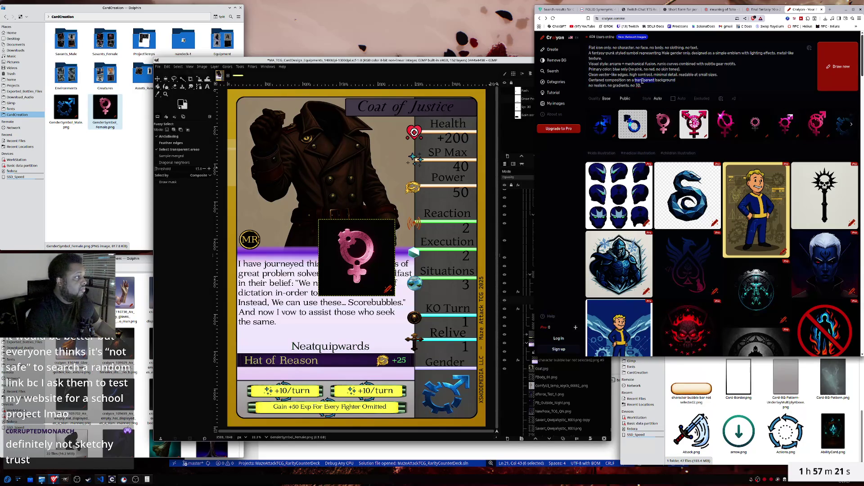
type("vigorous")
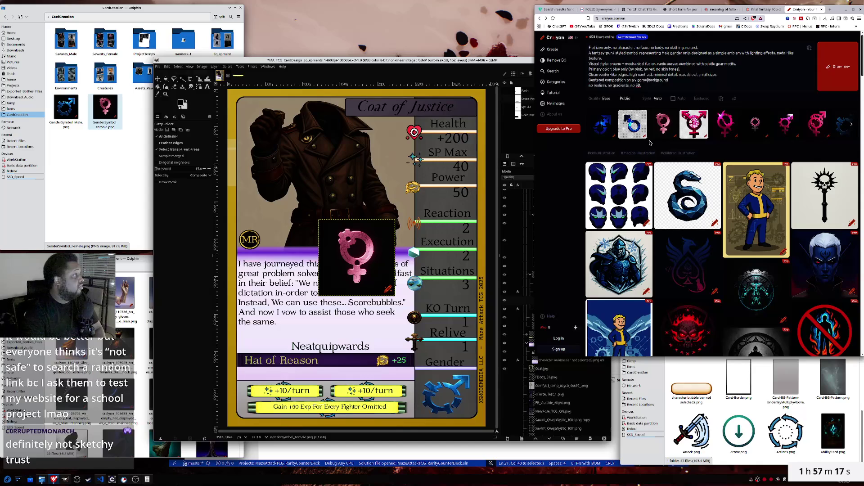
left_click(819, 57)
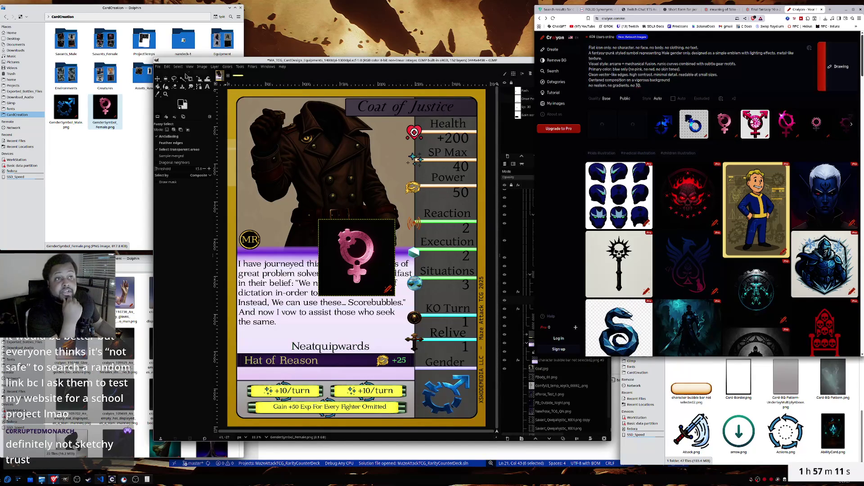
left_click(190, 74)
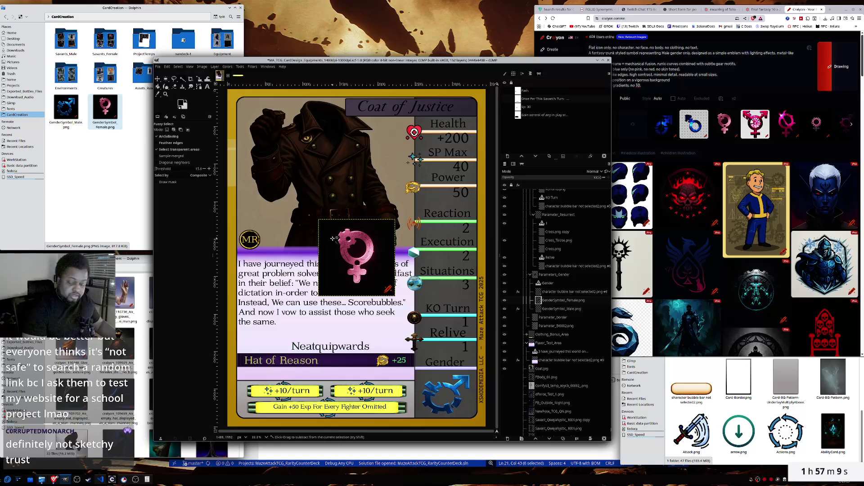
- Zoom in on the pink female symbol and open the GenderSymbol_Female layer's context menu
scroll(334, 238, "up", 2)
scroll(328, 228, "up", 1)
scroll(324, 213, "up", 1)
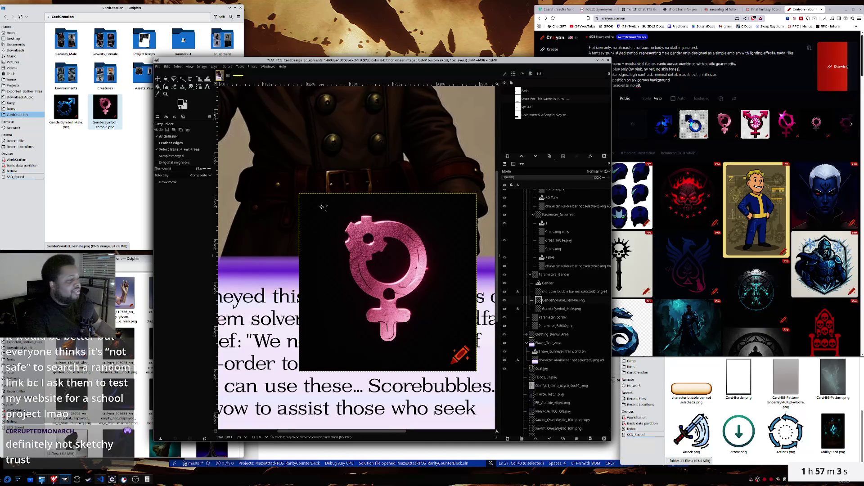
right_click(561, 302)
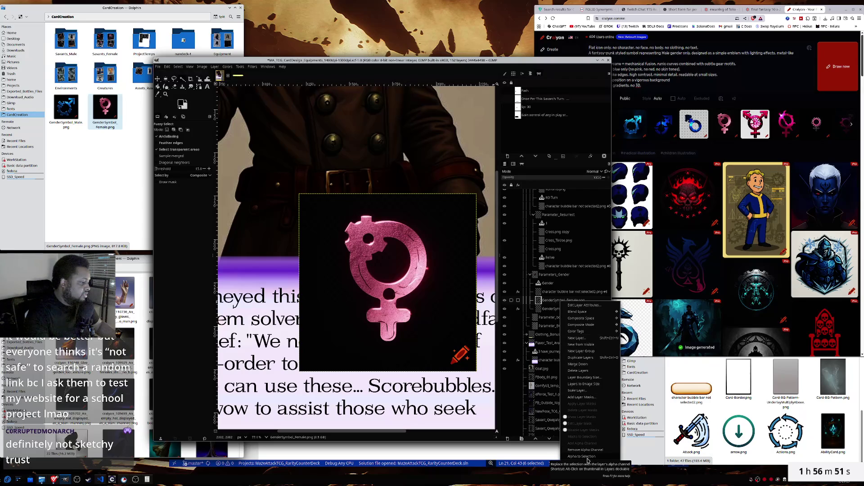
- Fuzzy-select the pink female symbol, adding the ring's inner hole and undoing a stray area
mouse_move(584, 326)
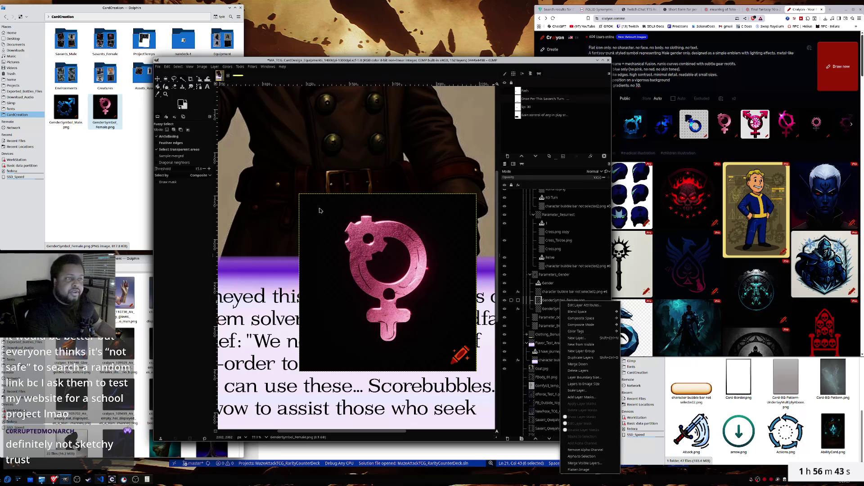
left_click(314, 195)
left_click_drag(314, 195, 311, 217)
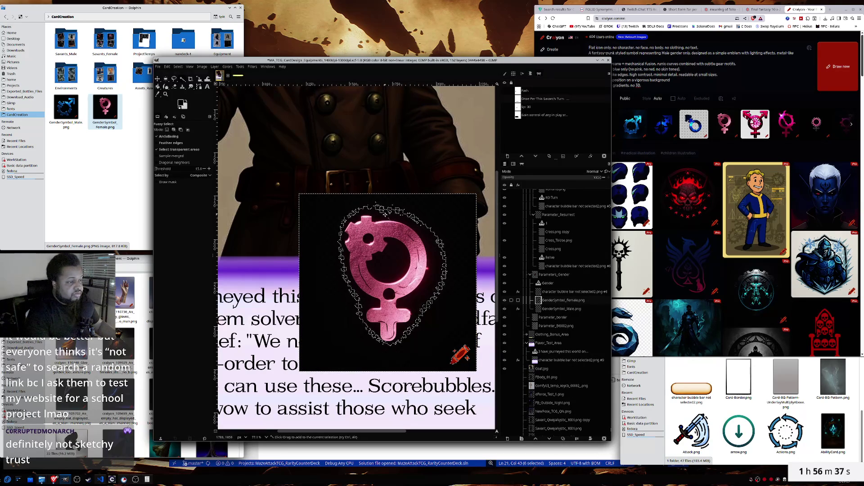
left_click(385, 214)
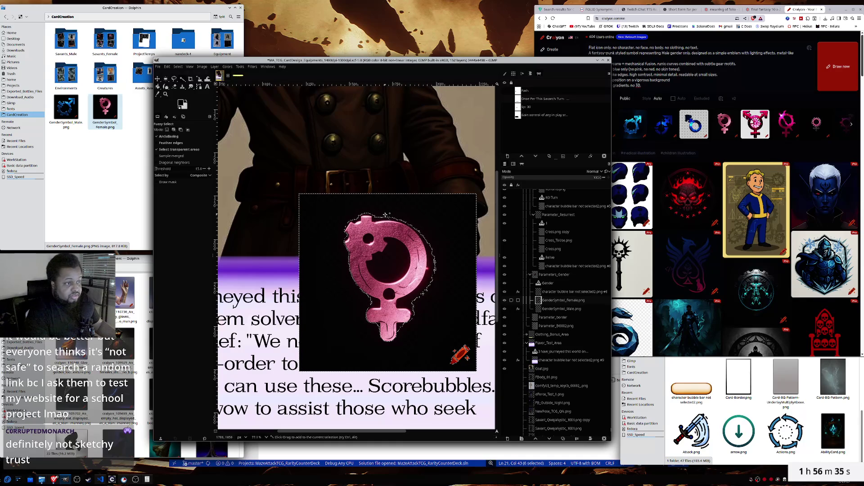
left_click(383, 266, "shift")
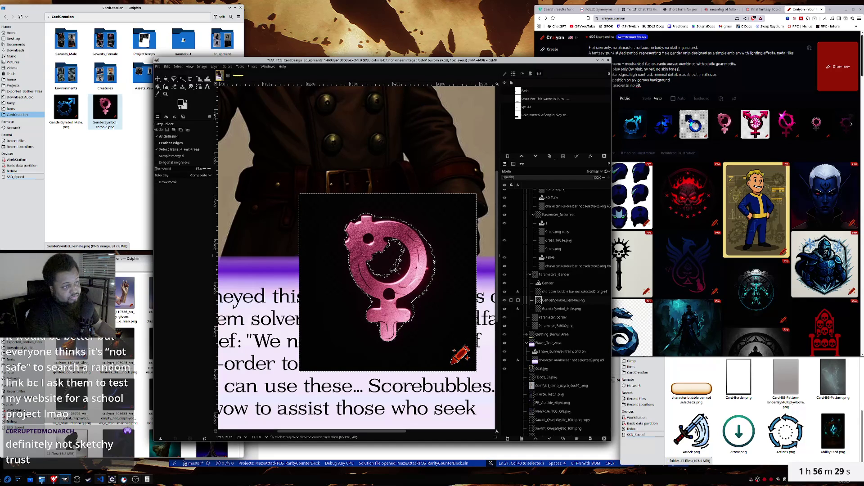
left_click(396, 270, "shift")
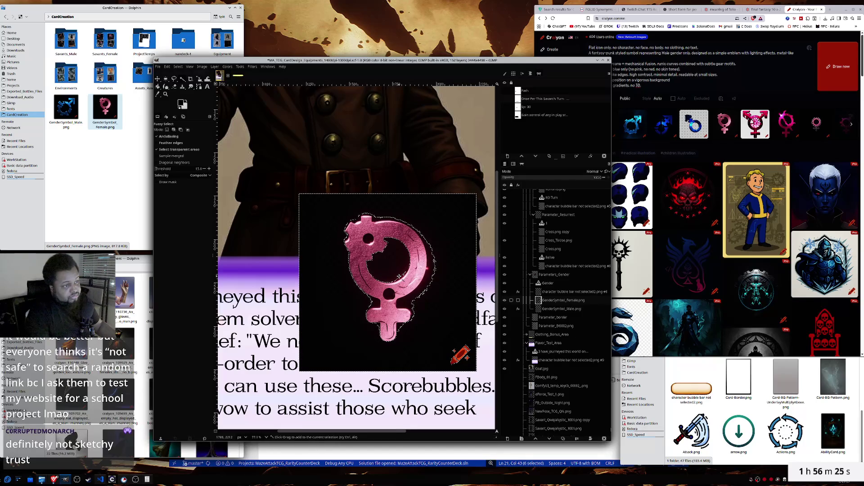
key("ctrl+z")
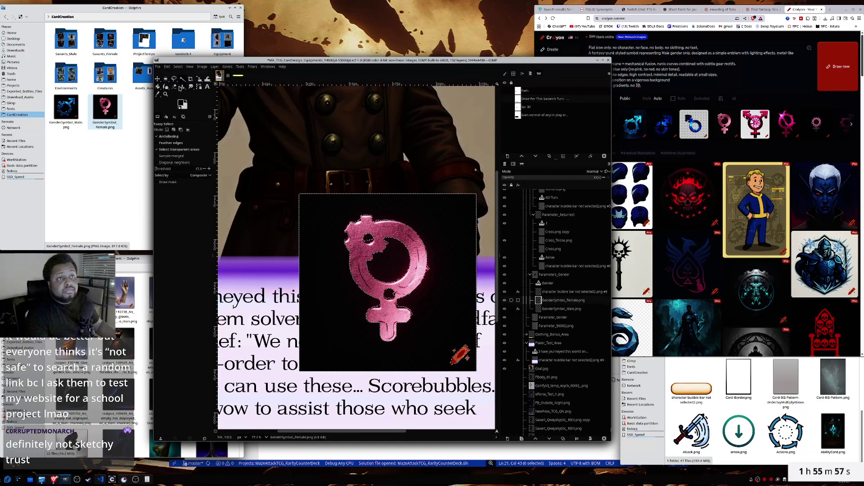
left_click(177, 67)
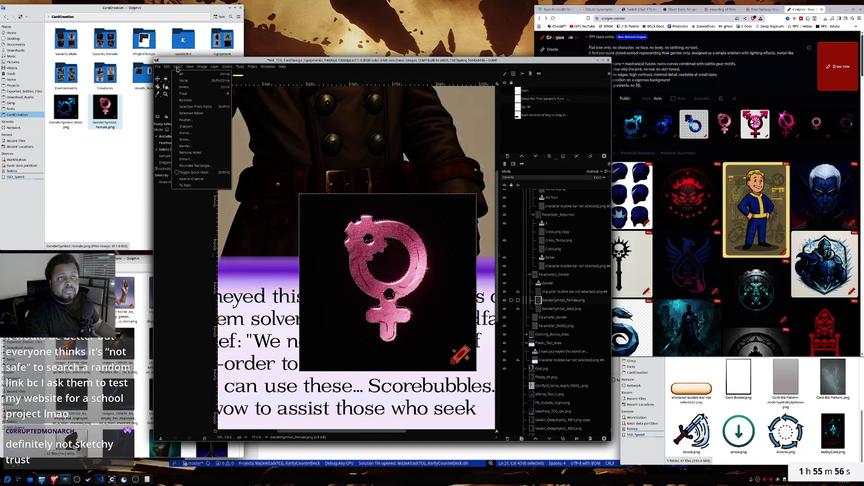
- Grow the selection and erase the black background with a size-340 eraser
left_click(187, 140)
left_click(412, 240)
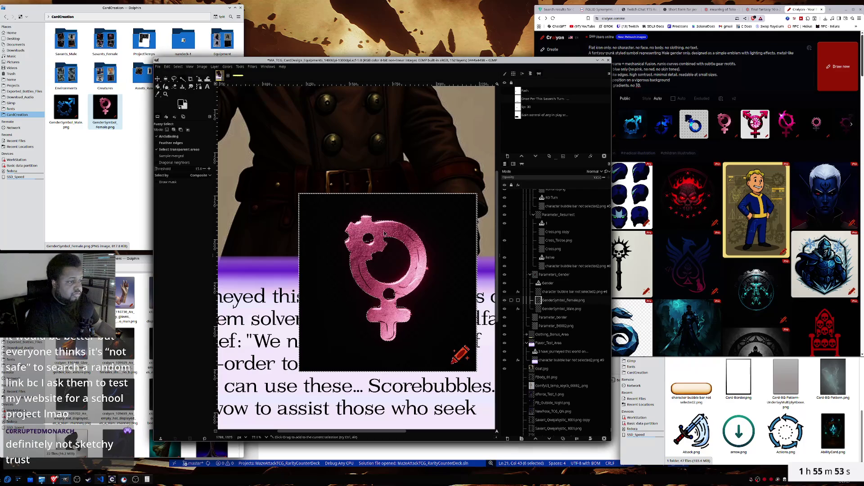
left_click(175, 88)
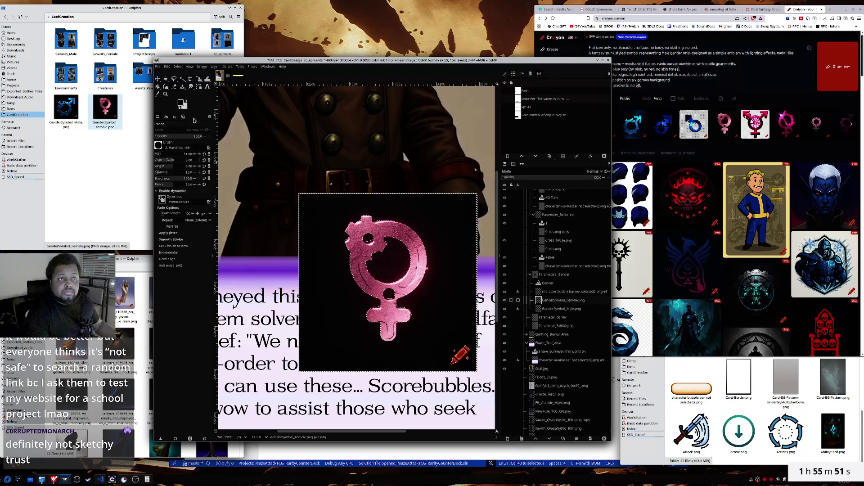
left_click_drag(174, 153, 178, 154)
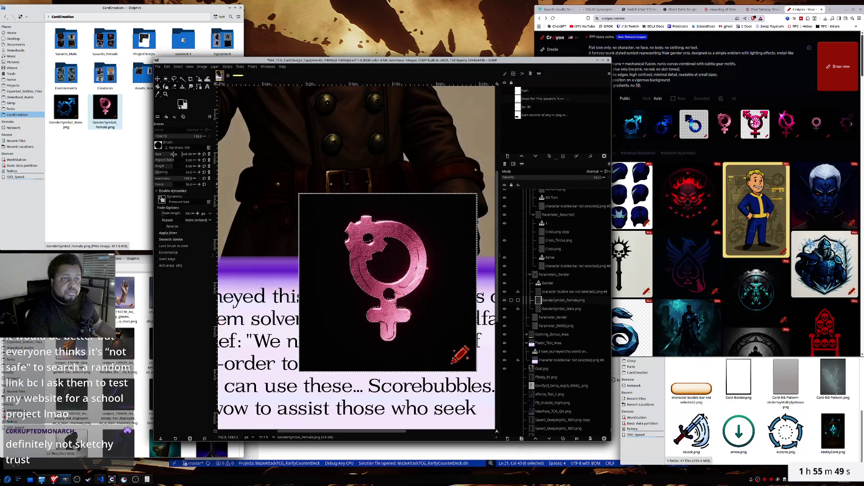
mouse_move(296, 225)
left_mouse_down()
mouse_move(302, 255)
mouse_move(475, 317)
left_mouse_up()
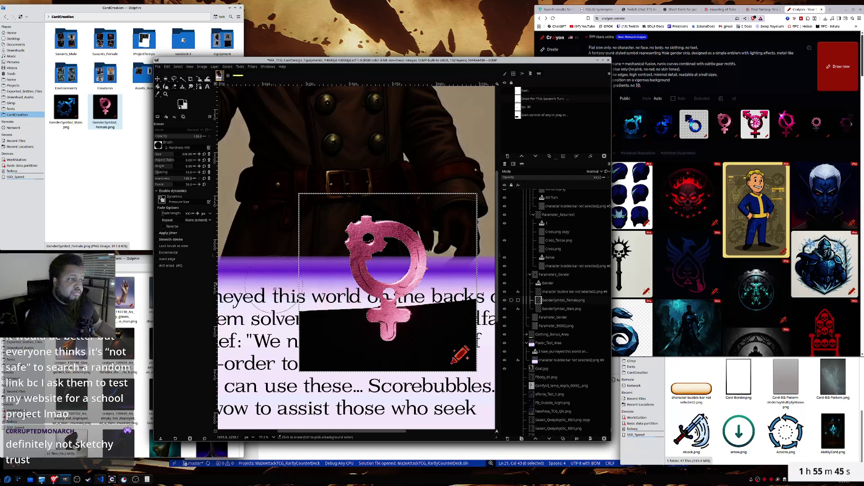
left_click_drag(459, 355, 252, 356)
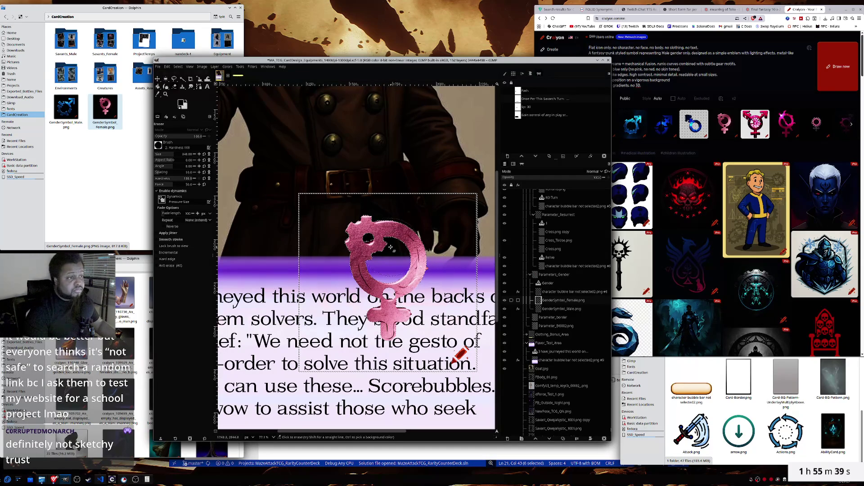
- Clear the selection from the canvas context menu
right_click(430, 320)
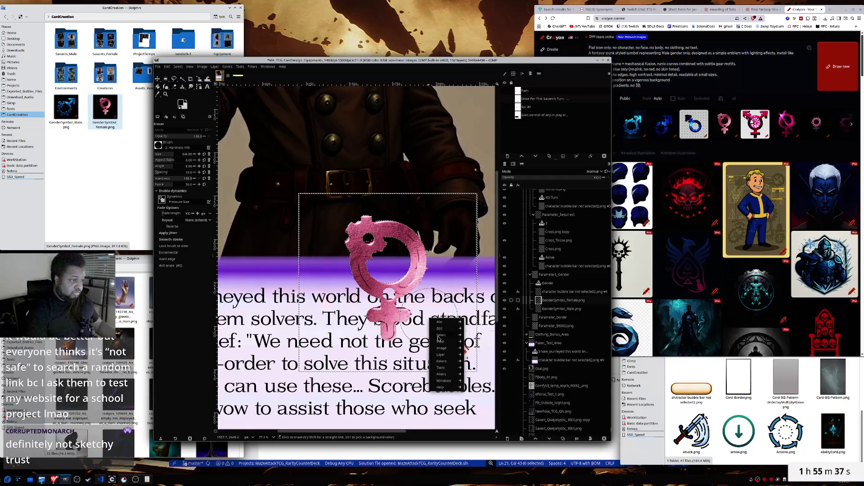
mouse_move(440, 336)
left_click(477, 342)
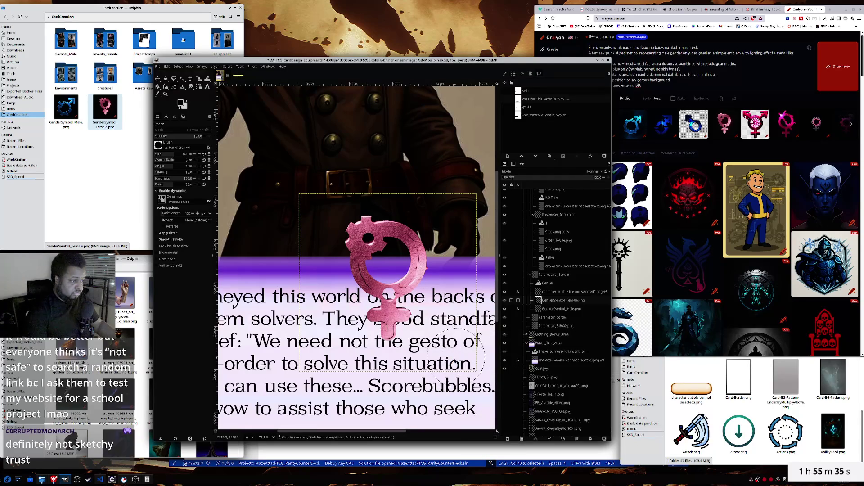
scroll(490, 100, "up", 1)
scroll(490, 100, "down", 3)
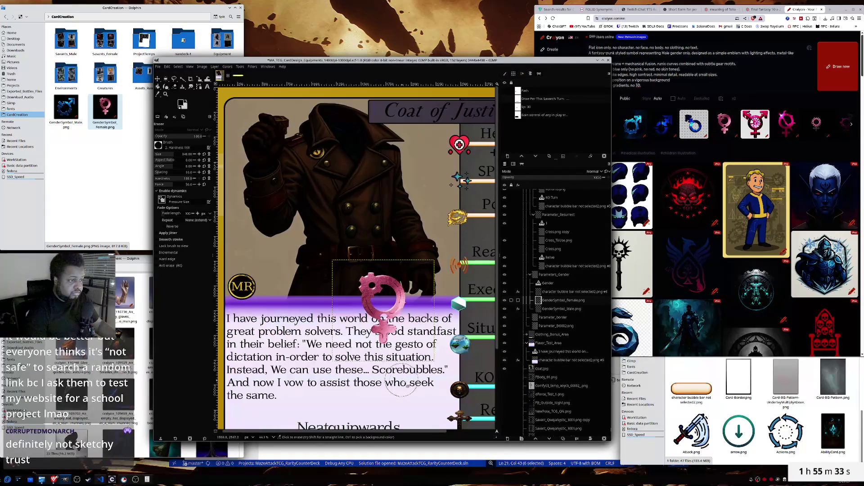
- Move the female symbol onto the Gender slot, then hide its layer
scroll(340, 249, "up", 2)
scroll(340, 249, "right", 2)
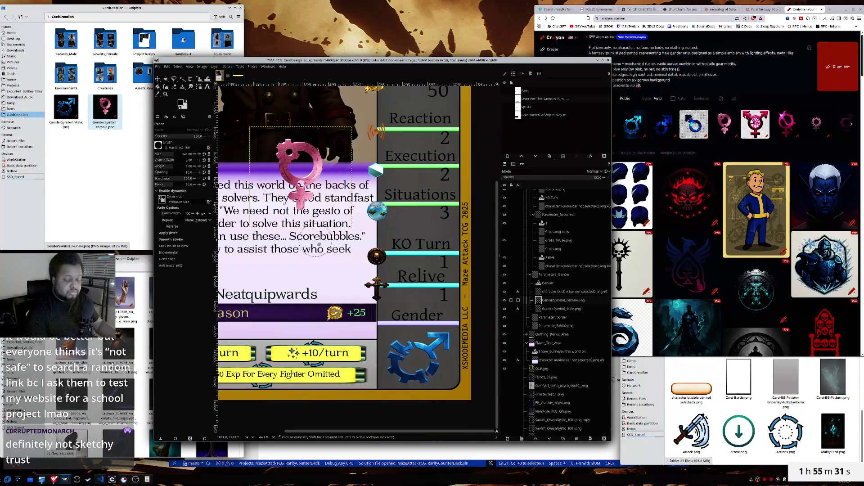
key("m")
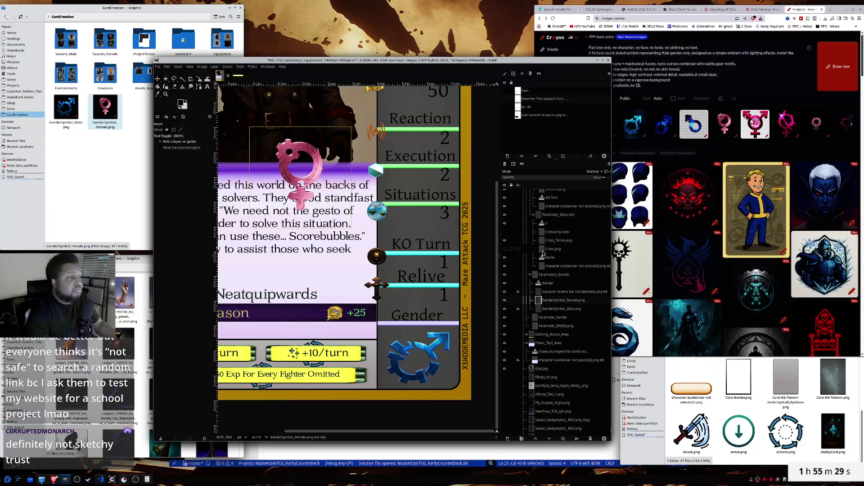
left_click_drag(289, 178, 408, 364)
left_click(556, 310)
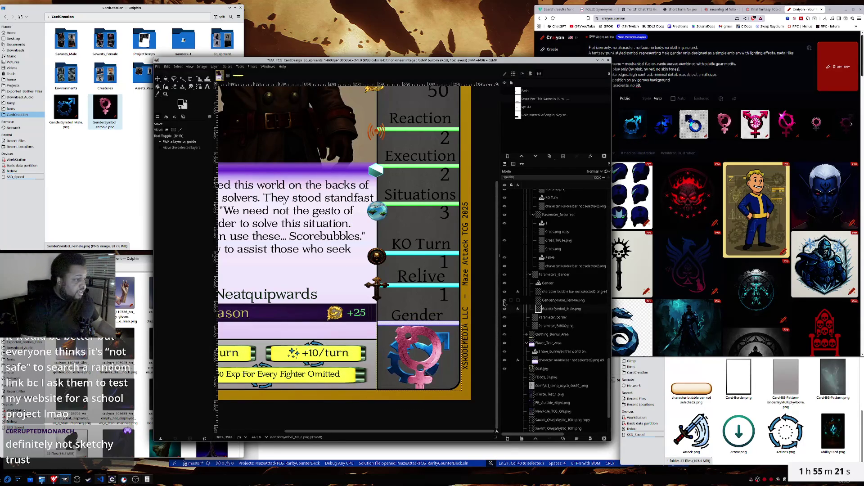
left_click(504, 301)
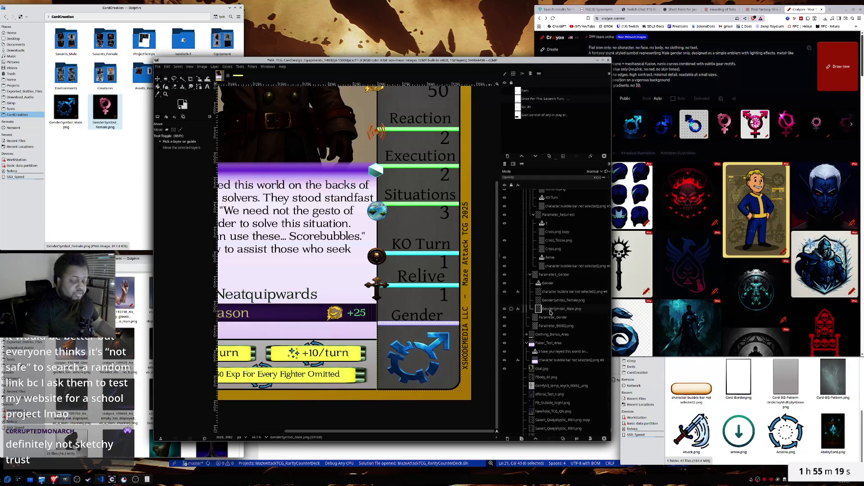
- Try scaling the male symbol to height 430, then reset and cancel
key("shift+s")
double_click(451, 107)
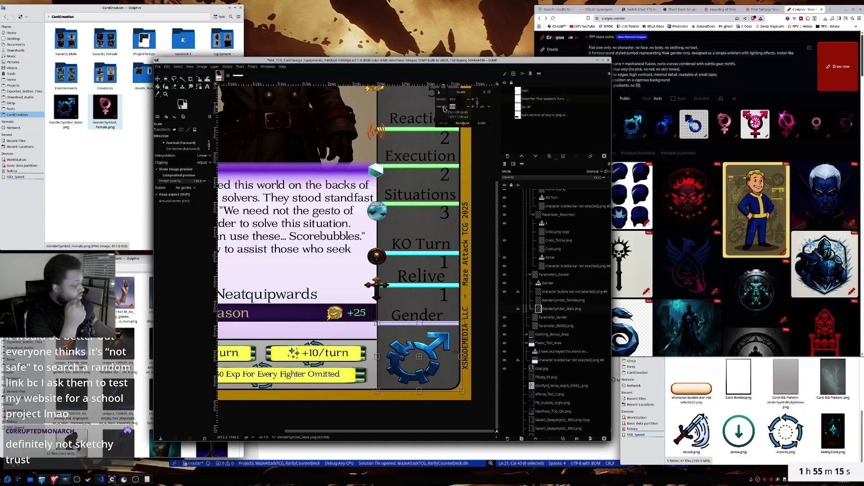
type("430")
key("Tab")
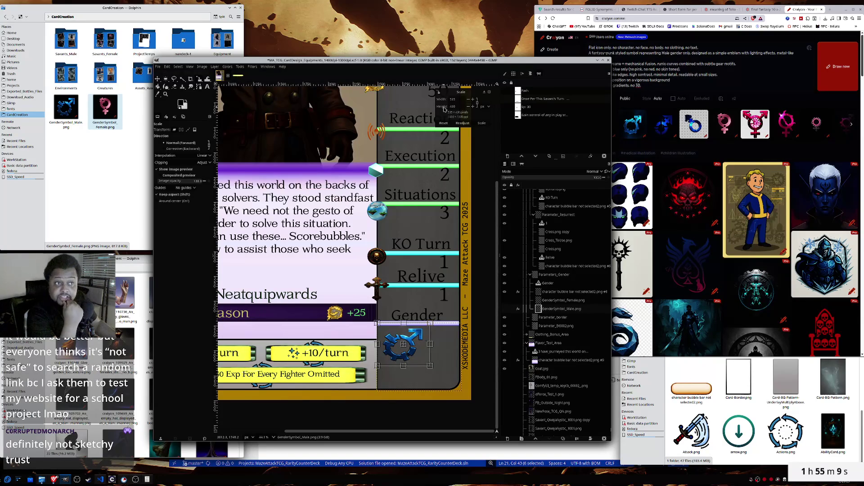
left_click(443, 123)
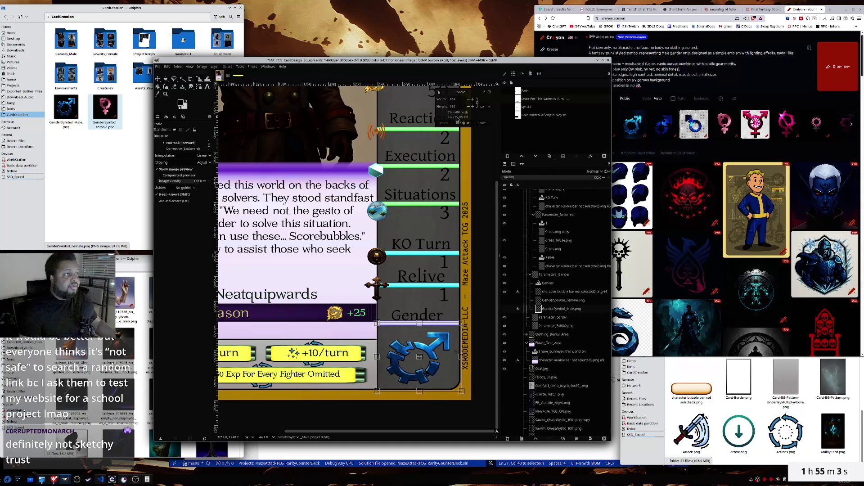
left_click(489, 94)
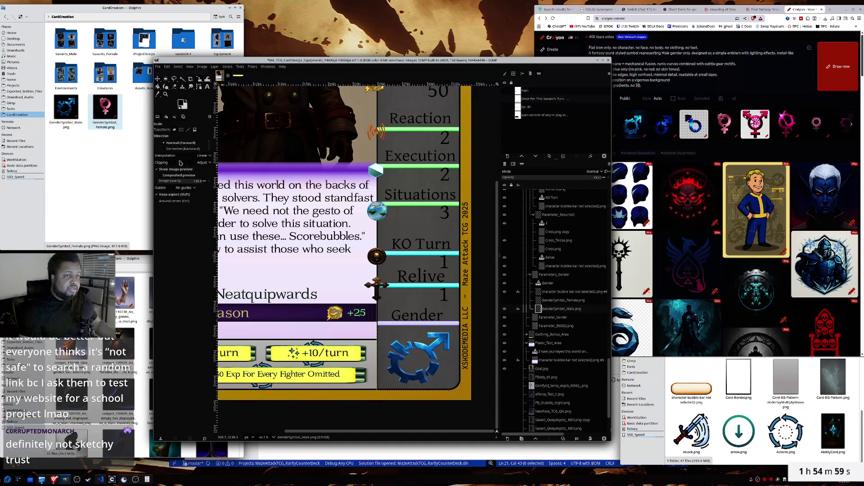
- Scale the male symbol to height 430 using NoHalo interpolation
left_click(204, 156)
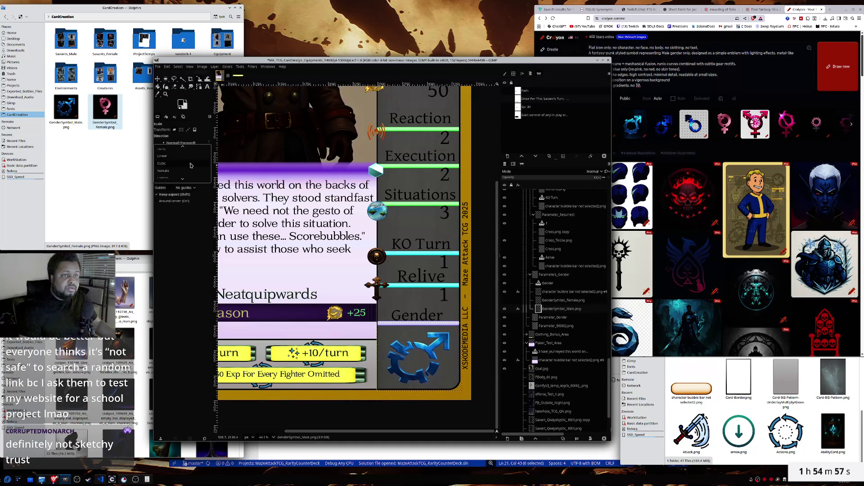
left_click(169, 167)
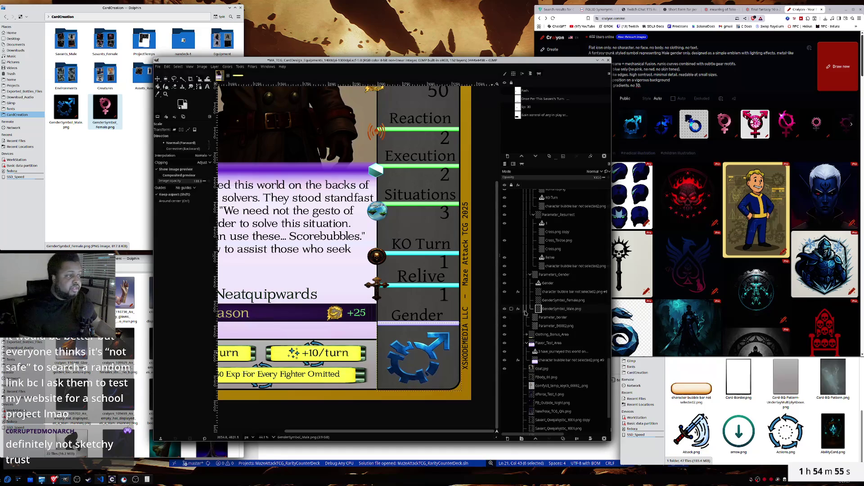
left_click(460, 301)
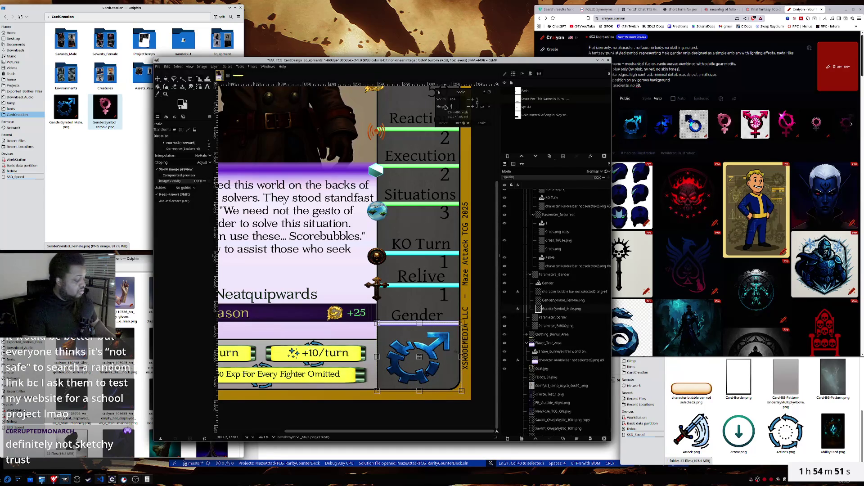
type("430")
key("Tab")
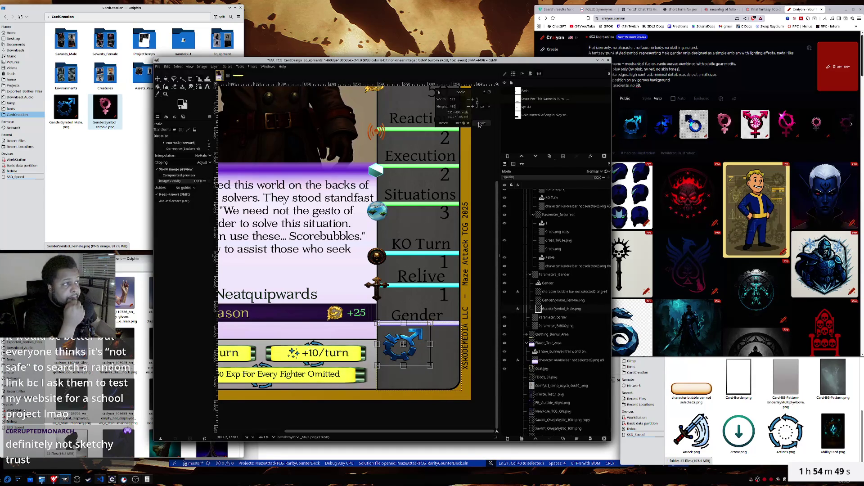
left_click(482, 123)
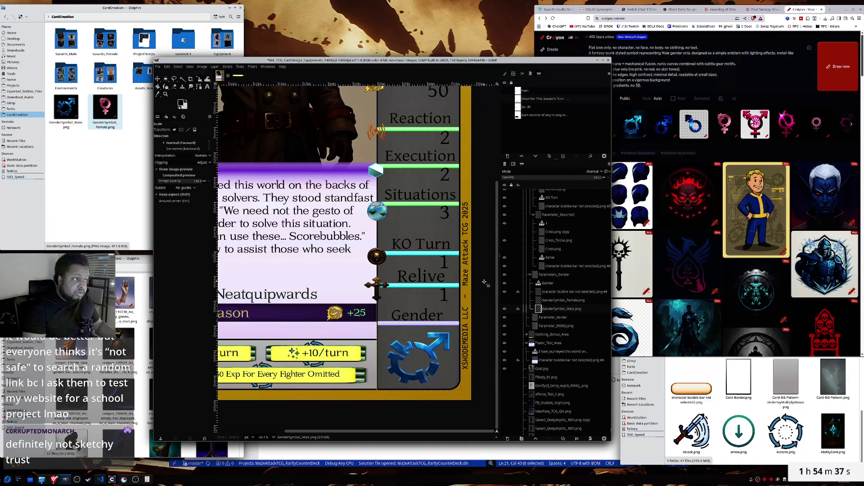
- Drag-shrink the male symbol further to fit the Gender slot and commit
left_click(484, 283)
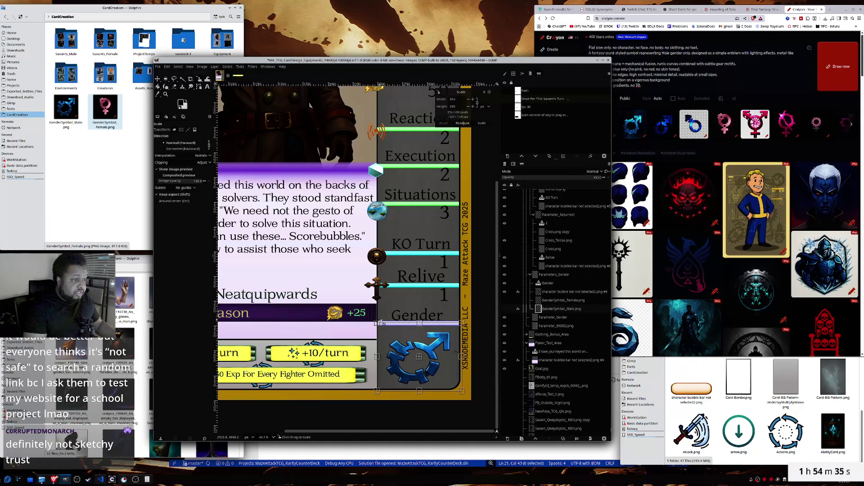
mouse_move(374, 323)
left_mouse_down()
mouse_move(429, 348)
mouse_move(206, 240)
mouse_move(428, 326)
left_mouse_up()
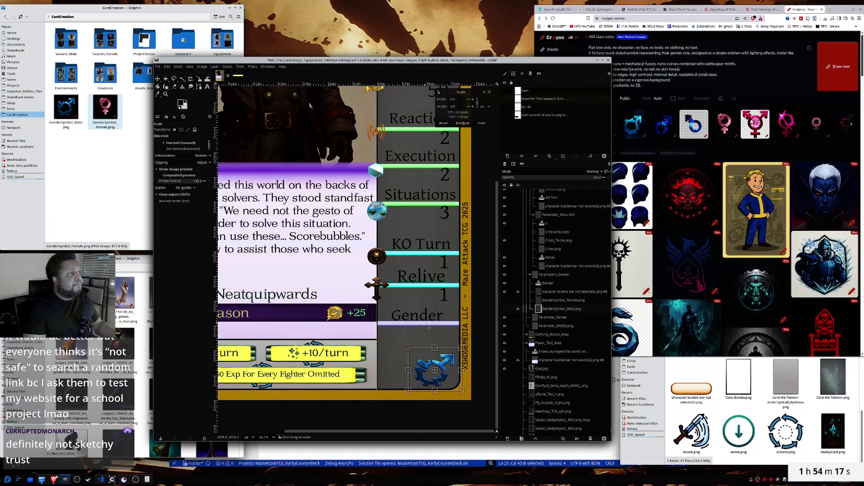
left_click(483, 124)
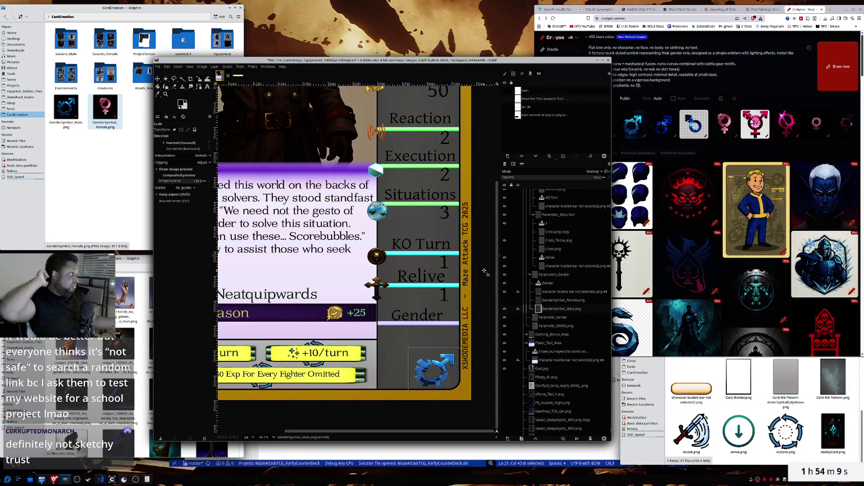
- Open a male symbol image's details in Craiyon, then close it
left_click(795, 9)
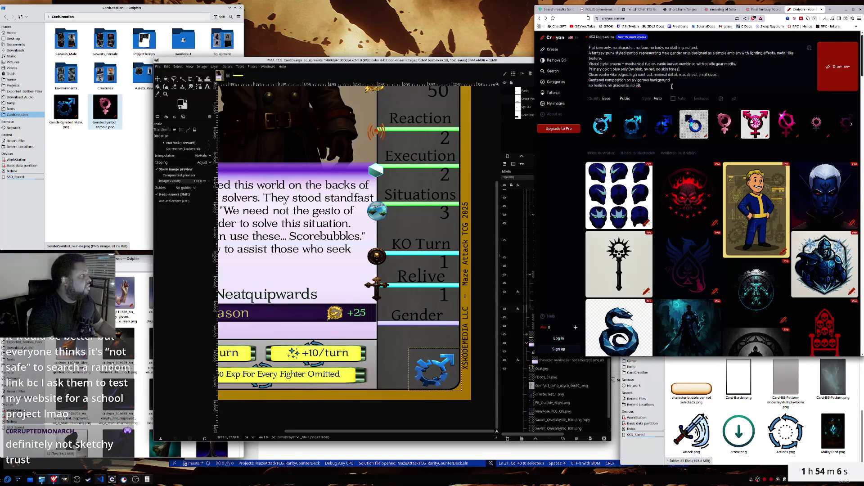
left_click(631, 128)
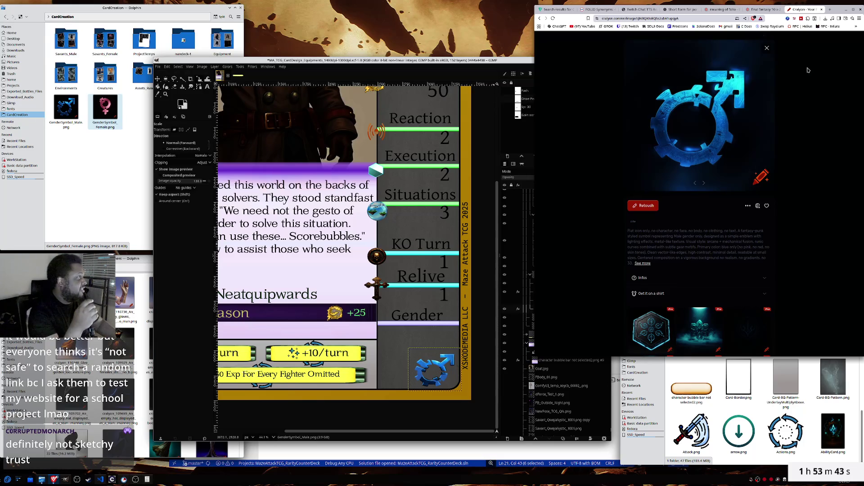
left_click(766, 48)
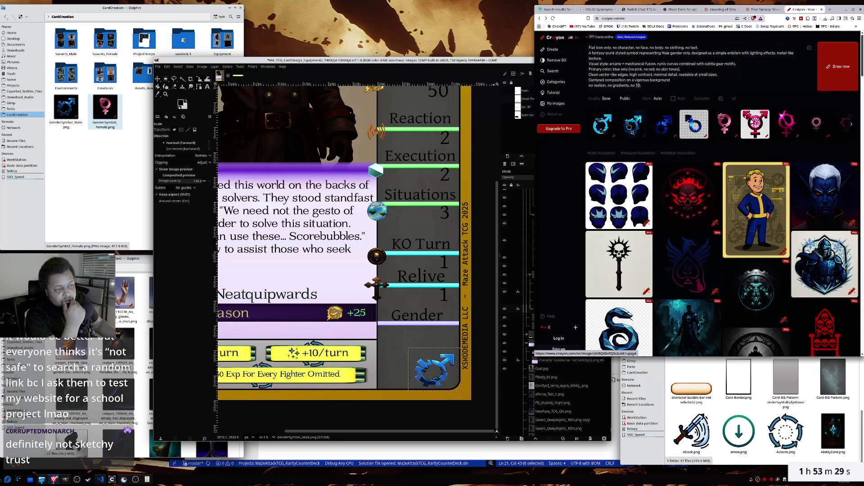
- Download the gear-ring male symbol free and save it as GenderSymbol_Male2.png
left_click(630, 126)
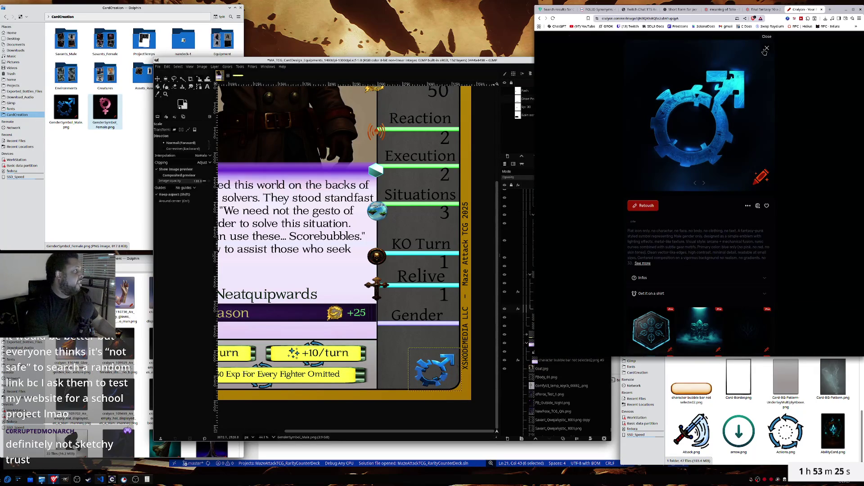
left_click(759, 206)
left_click(754, 186)
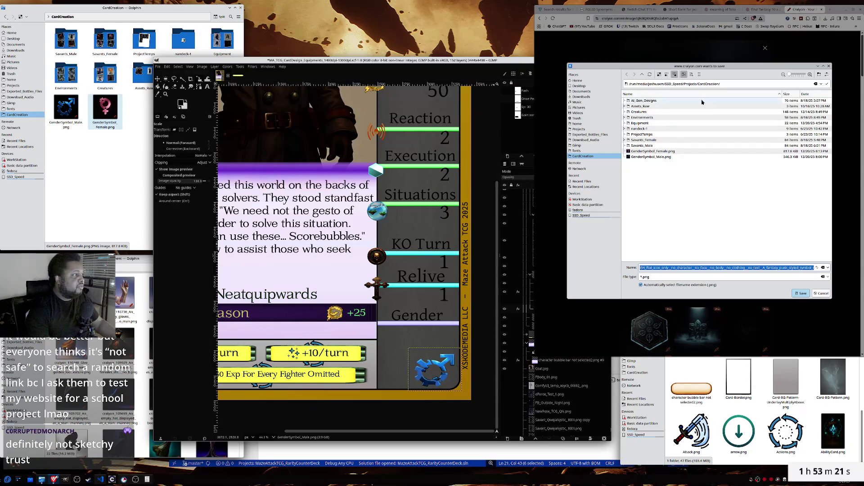
left_click(653, 157)
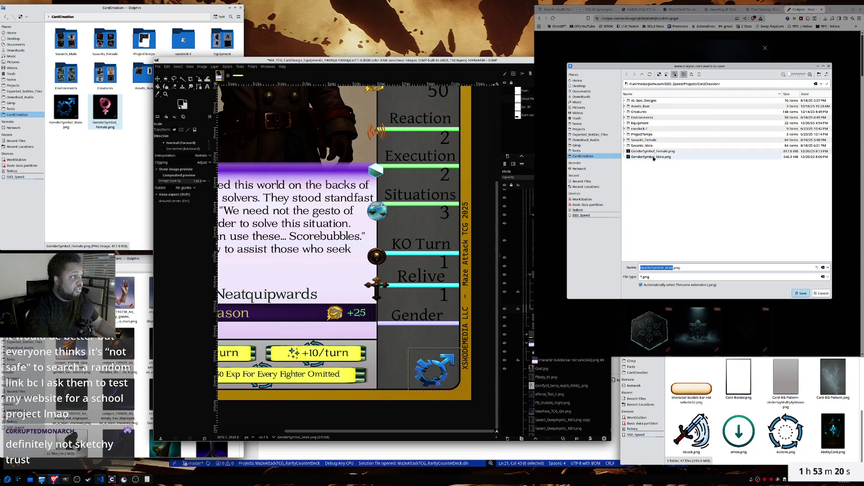
left_click(674, 268)
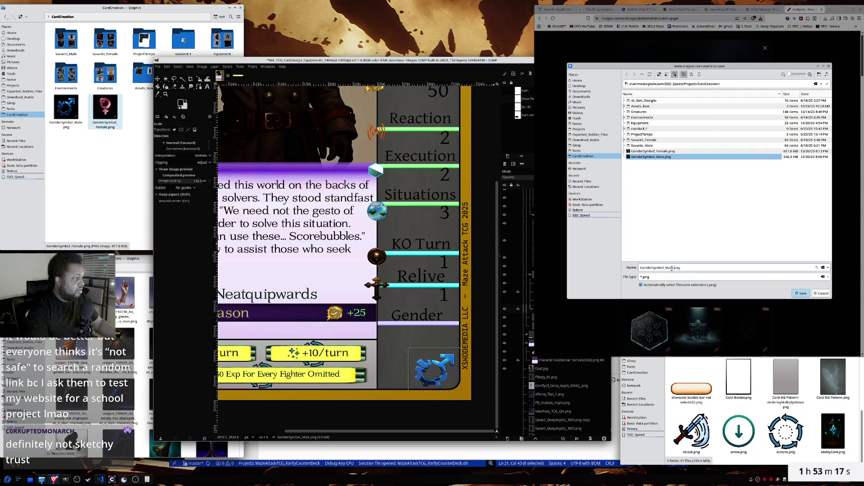
type("2")
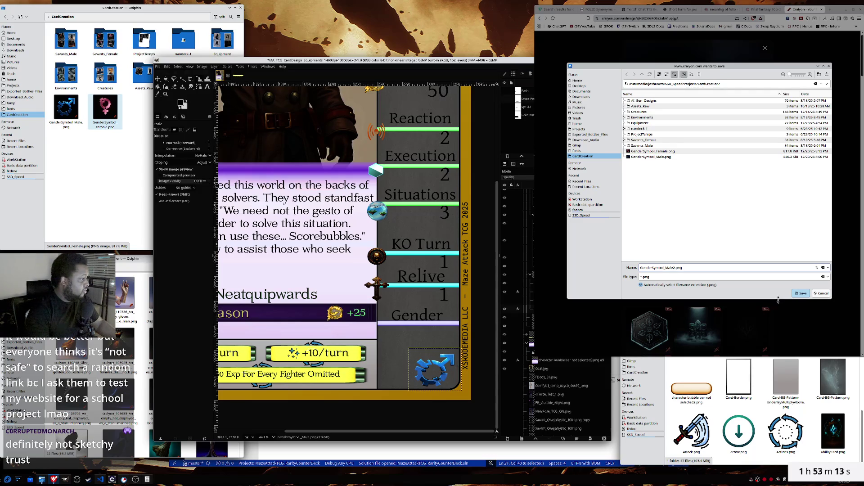
left_click(799, 295)
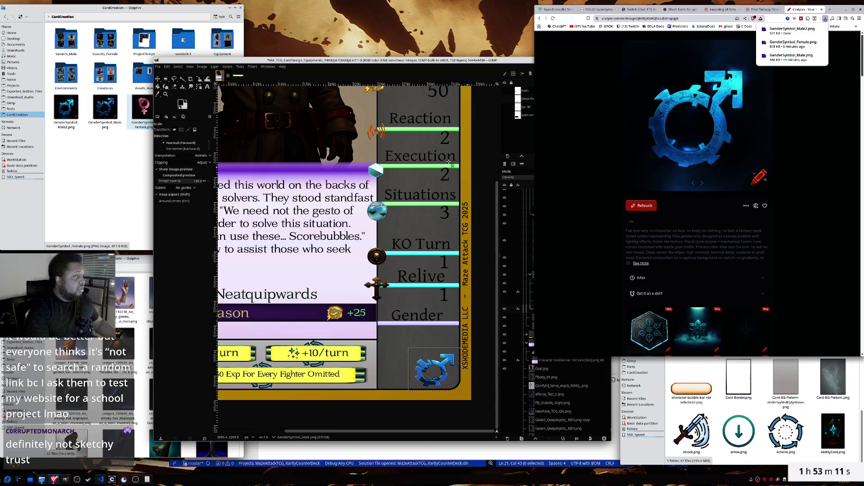
left_click(65, 162)
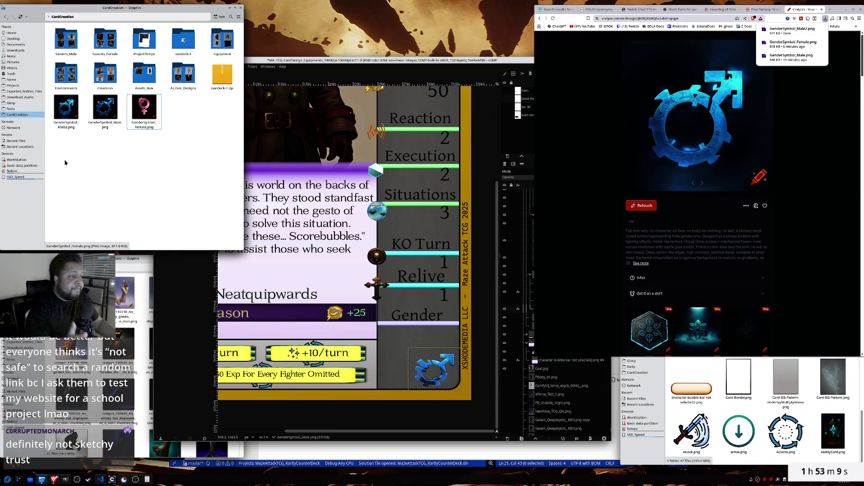
- Delete the old GenderSymbol_Male layer from the Coat of Justice card in GIMP
left_click(535, 371)
left_click(553, 310)
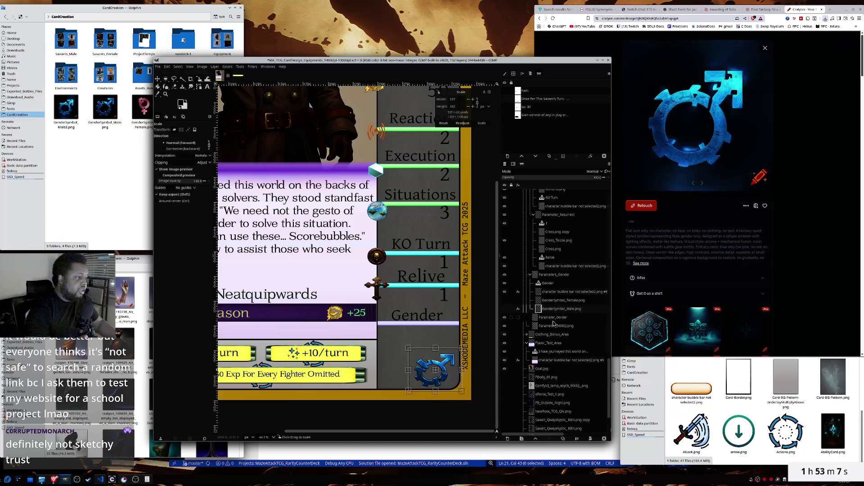
right_click(553, 310)
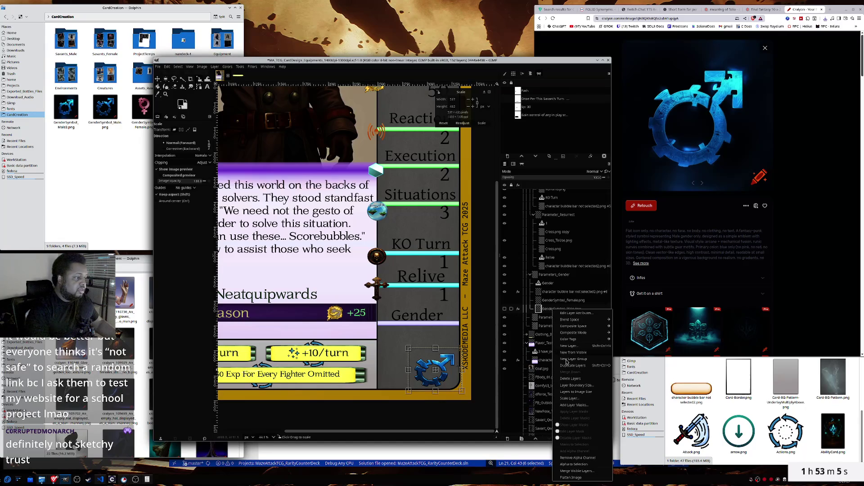
left_click(565, 382)
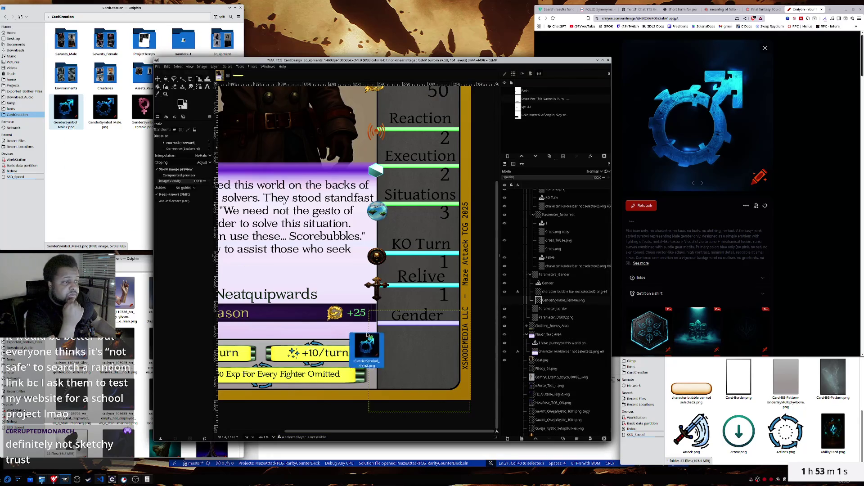
- Add GenderSymbol_Male2.png to the card as a layer and raise the Icons folder window
left_click_drag(63, 107, 560, 299)
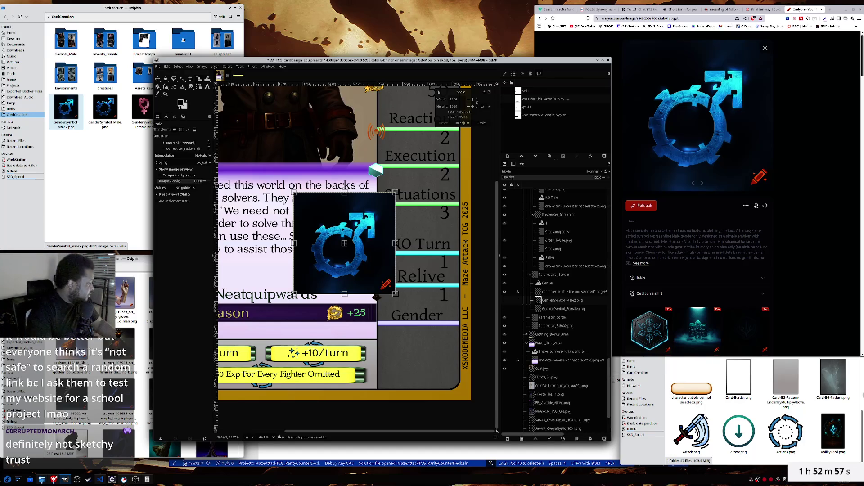
left_click(862, 419)
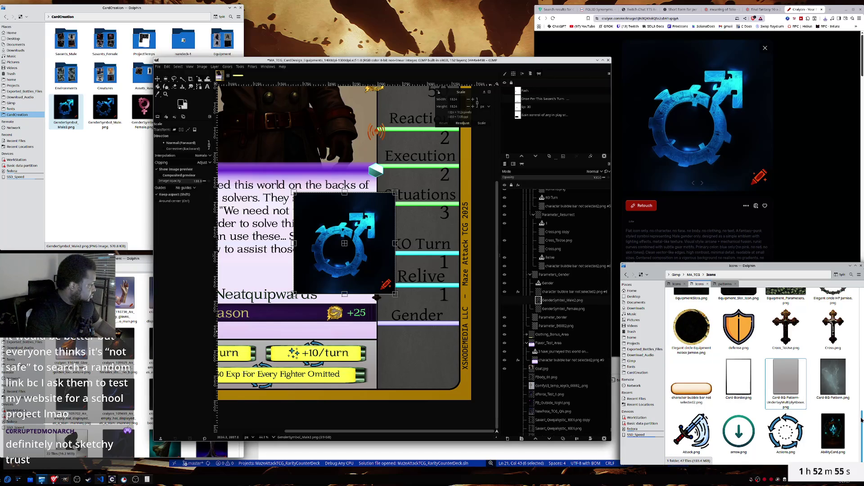
scroll(800, 368, "up", 5)
scroll(800, 369, "up", 2)
- Browse the Icons grid, open the patterns texture folder, then switch GIMP to Passive_Ability2
scroll(800, 369, "up", 2)
scroll(800, 368, "up", 2)
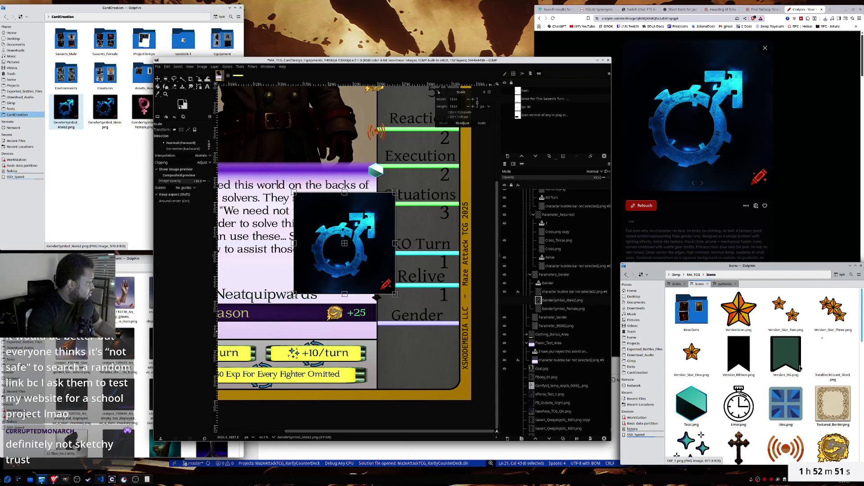
scroll(800, 368, "down", 2)
scroll(800, 369, "down", 2)
scroll(800, 368, "down", 2)
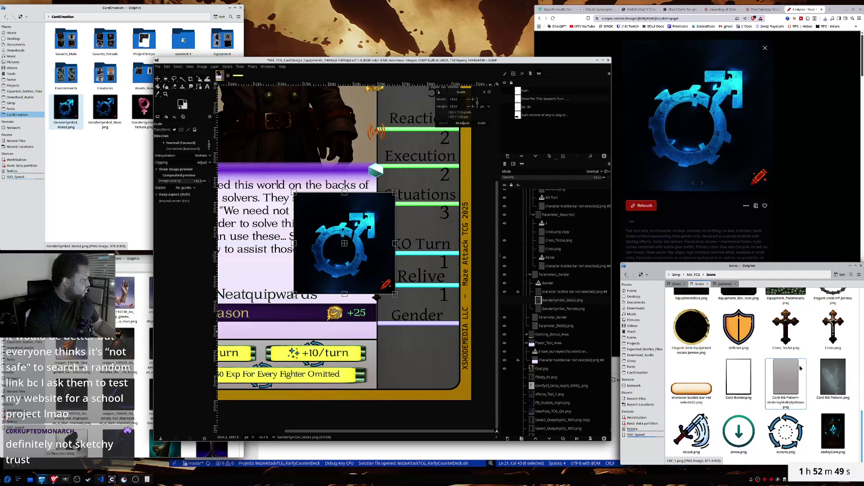
scroll(756, 362, "up", 2)
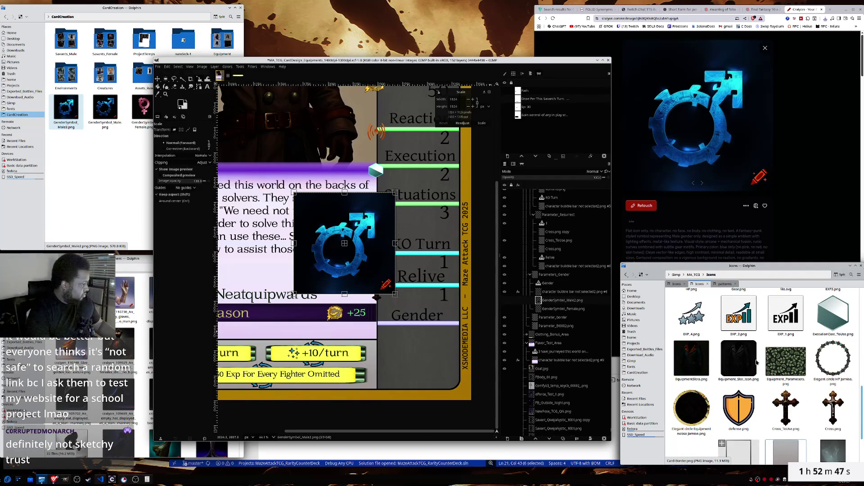
left_click(725, 284)
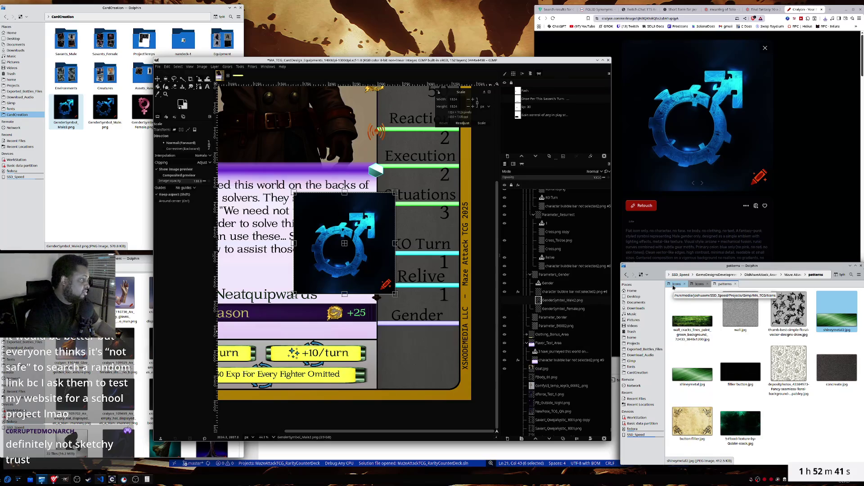
left_click(235, 76)
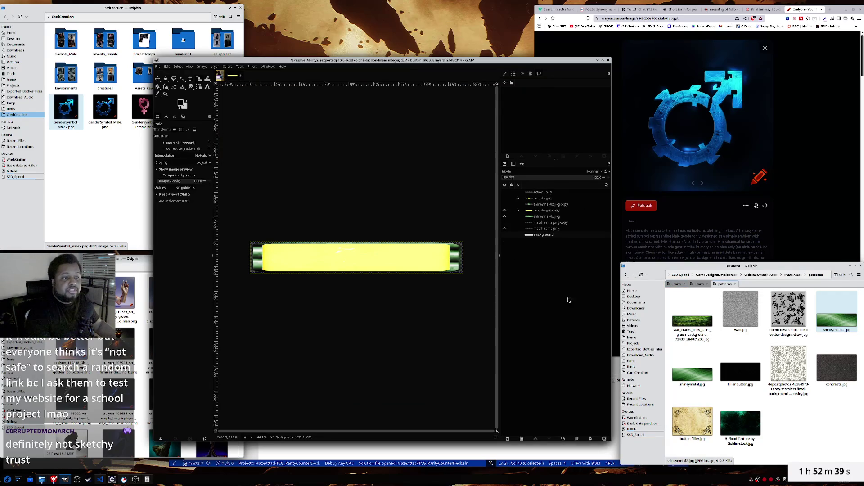
- Undo and redo back to the square metal frame, then drop in GenderSymbol_Male2.png as a layer
key("ctrl+z")
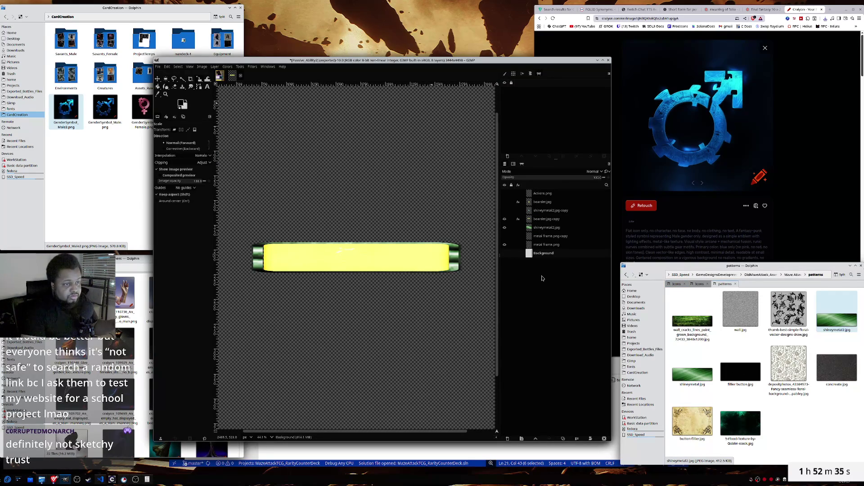
key("ctrl+z")
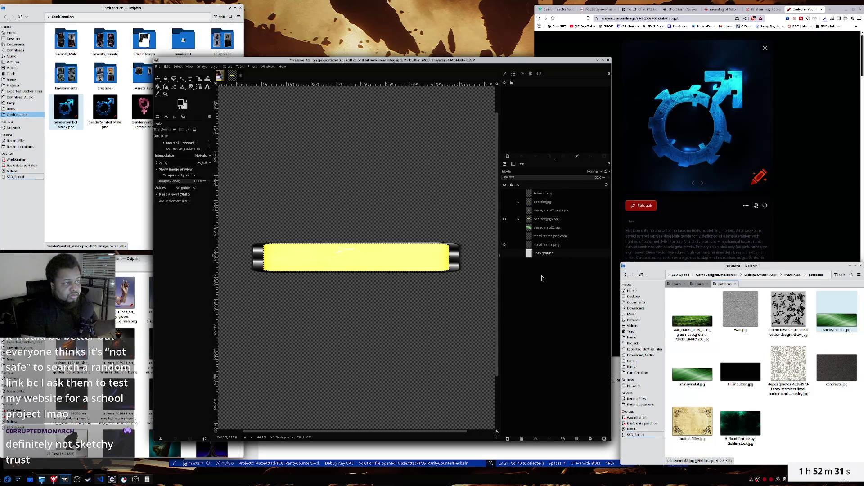
key("ctrl+z")
key("ctrl+z")
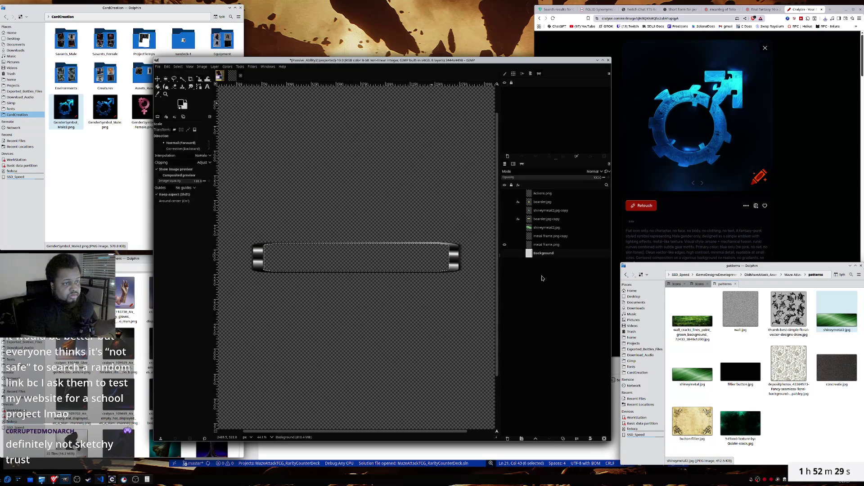
key("ctrl+y")
key("ctrl+z")
key("ctrl+z")
key("ctrl+z")
key("ctrl+z")
key("ctrl+z")
key("ctrl+z")
key("ctrl+z")
key("ctrl+z")
key("ctrl+y")
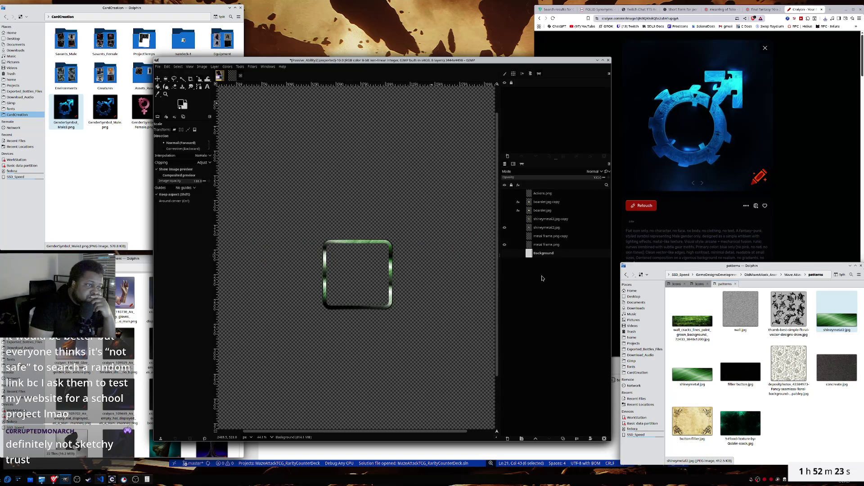
key("ctrl+y")
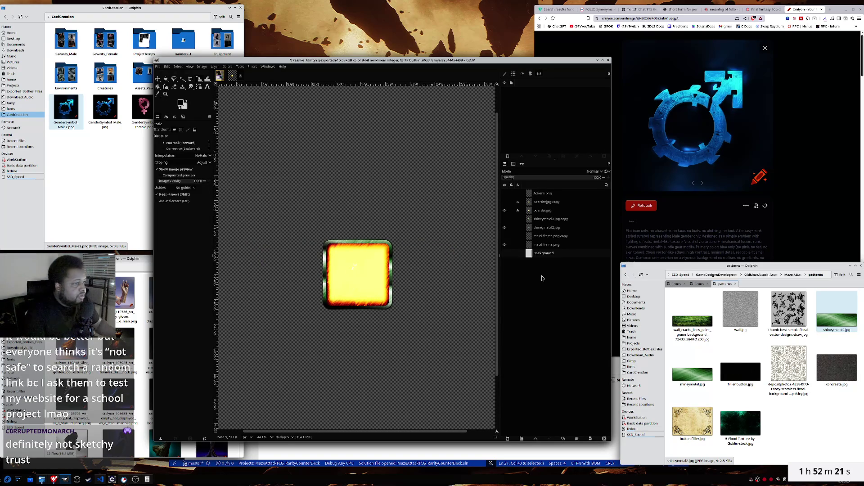
left_click_drag(66, 108, 353, 256)
left_click(355, 258)
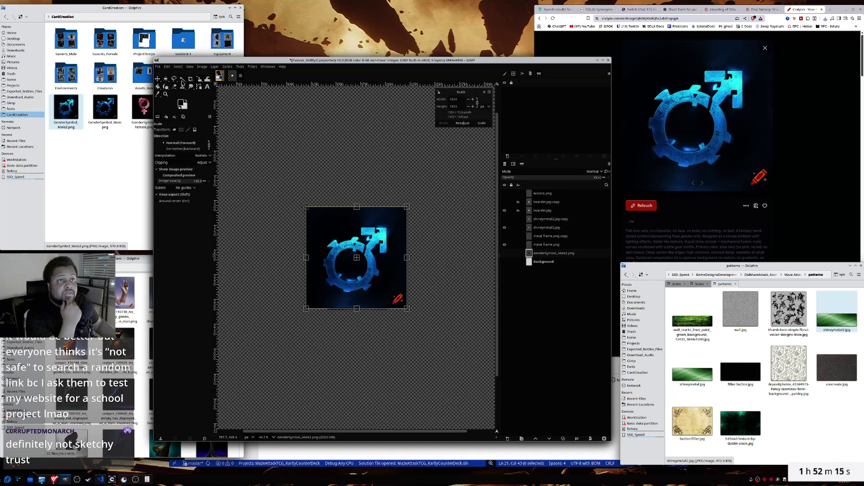
- Hide the yellow fill and shrink the male symbol to about 673 px square
left_click(158, 79)
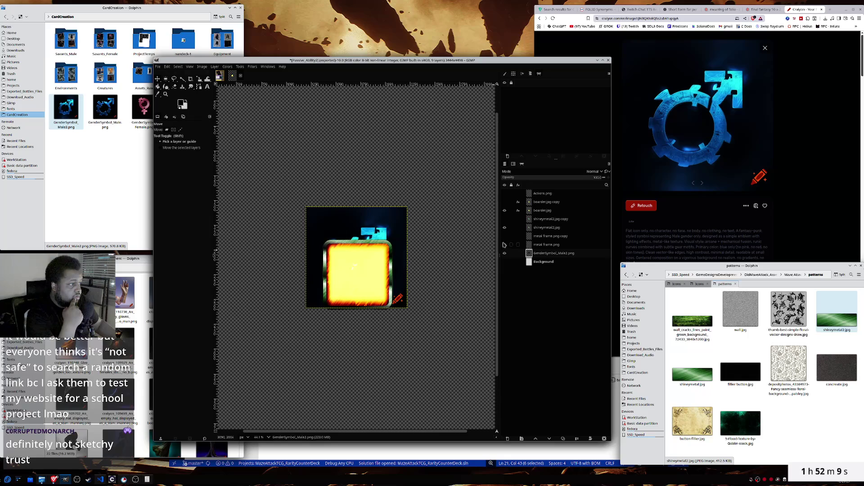
left_click(505, 211)
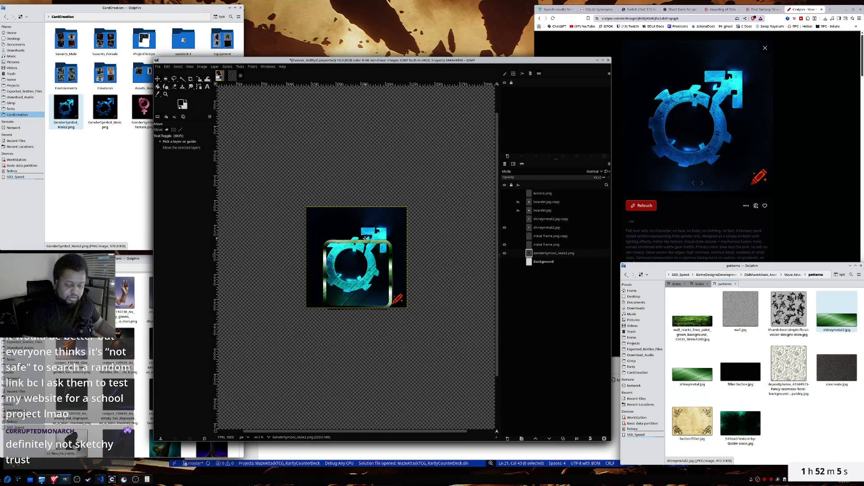
key("shift+s")
left_click(365, 239)
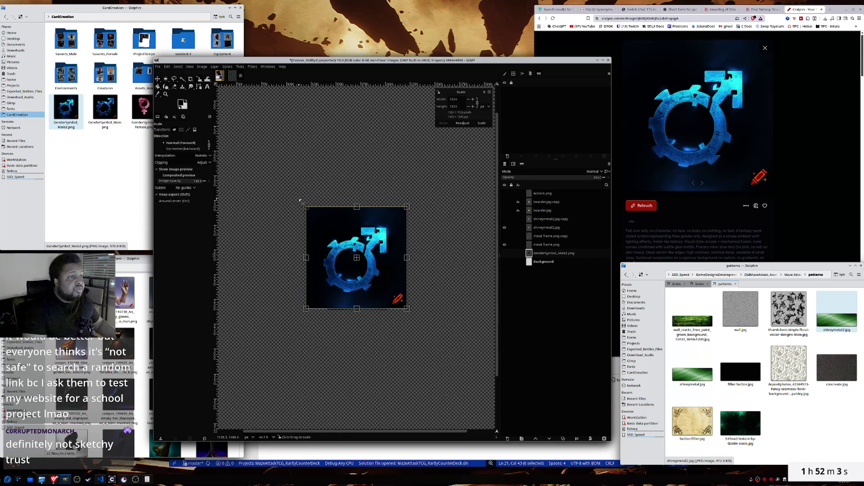
left_click_drag(304, 206, 341, 242)
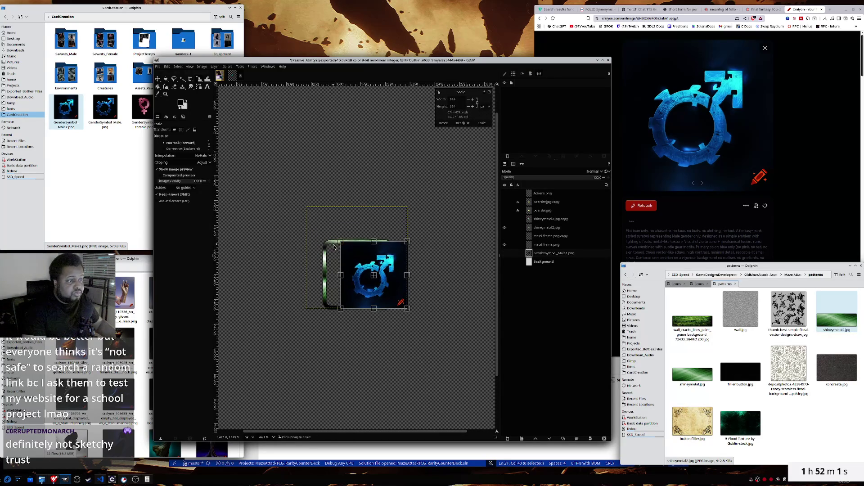
- Unlink the ratio, fine-tune the symbol to 663×657 px, apply it, and hide the green texture
left_click(477, 104)
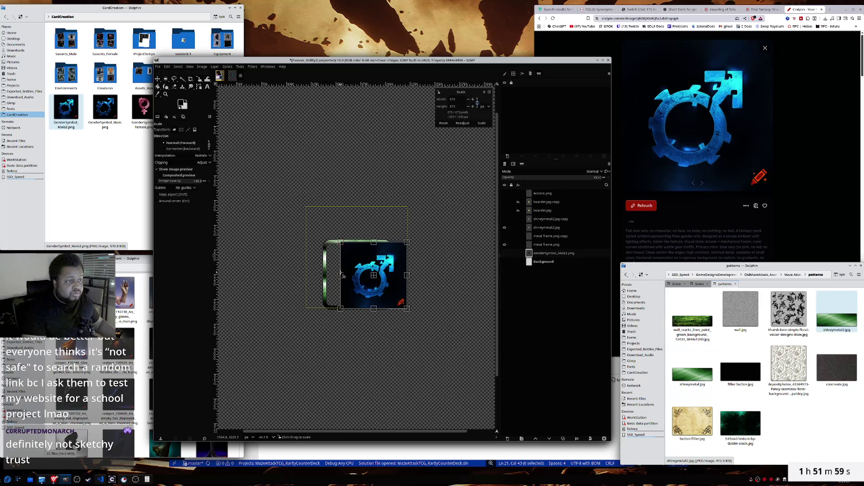
left_click_drag(341, 277, 325, 277)
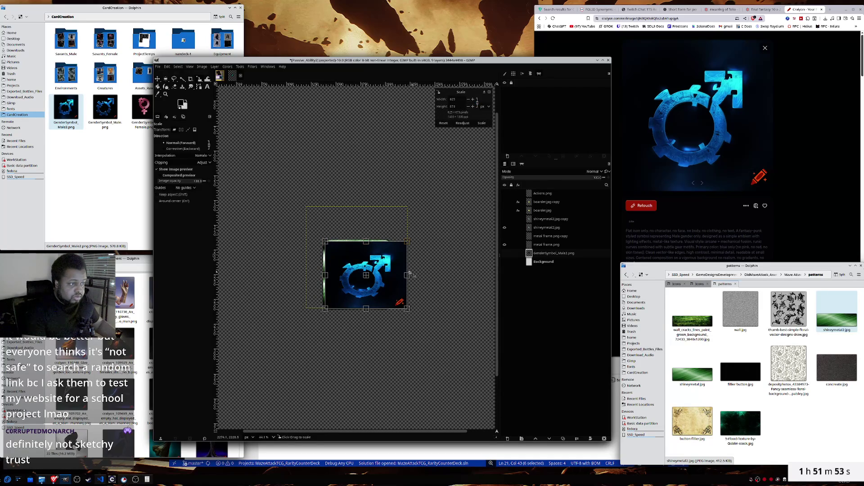
left_click_drag(409, 275, 393, 275)
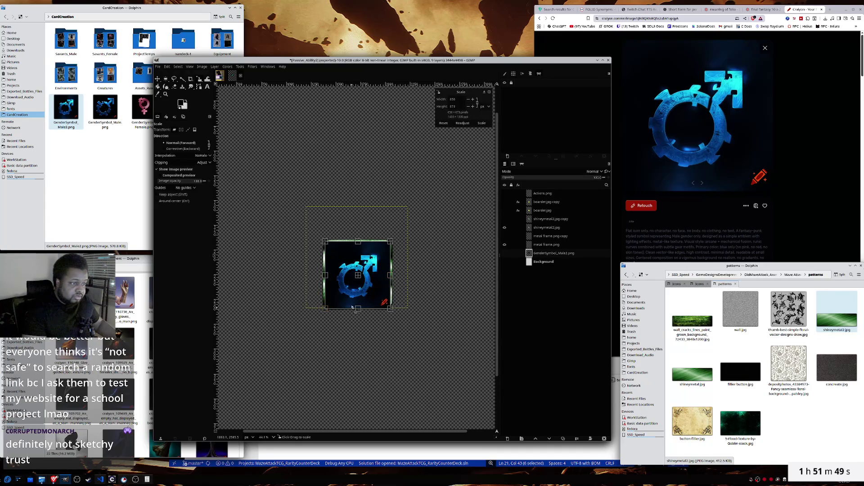
left_click_drag(358, 310, 359, 309)
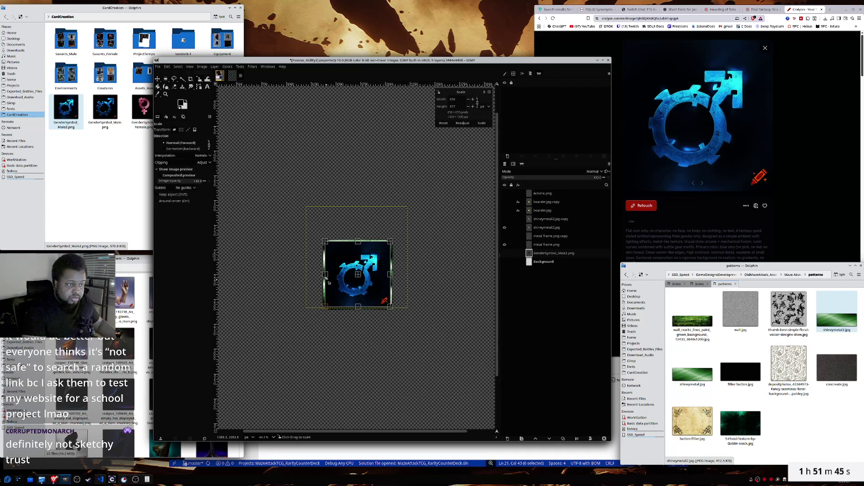
left_click_drag(324, 275, 324, 277)
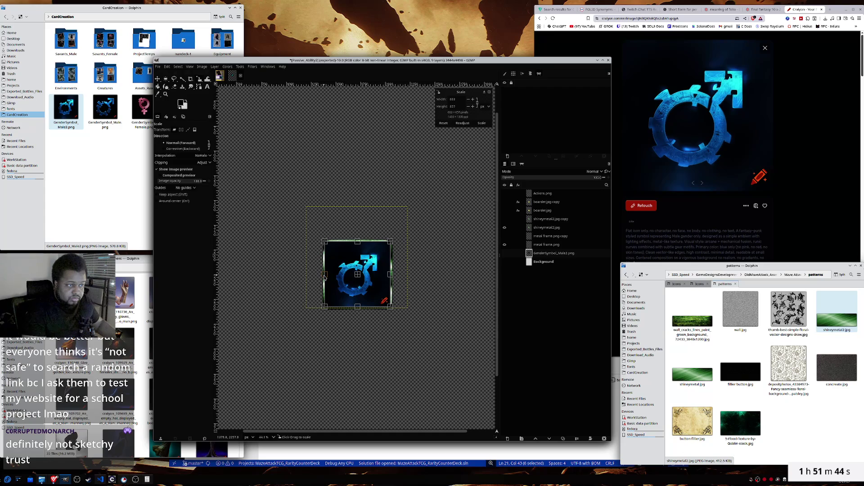
left_click(482, 122)
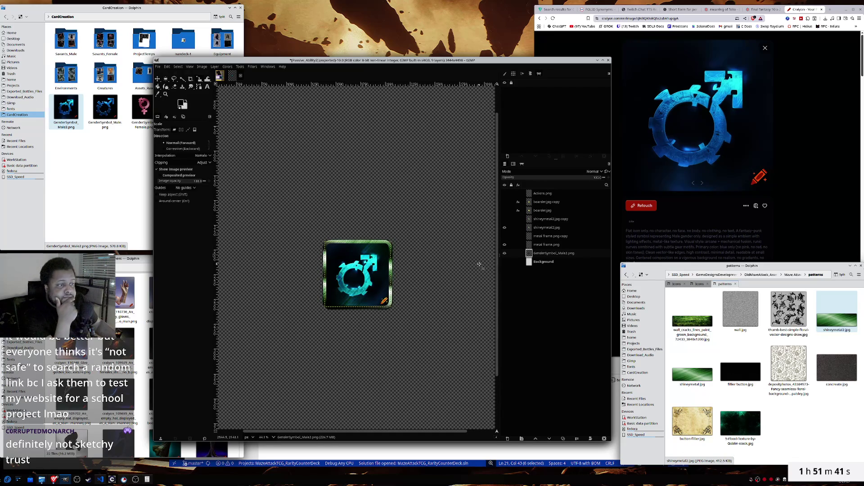
left_click(505, 228)
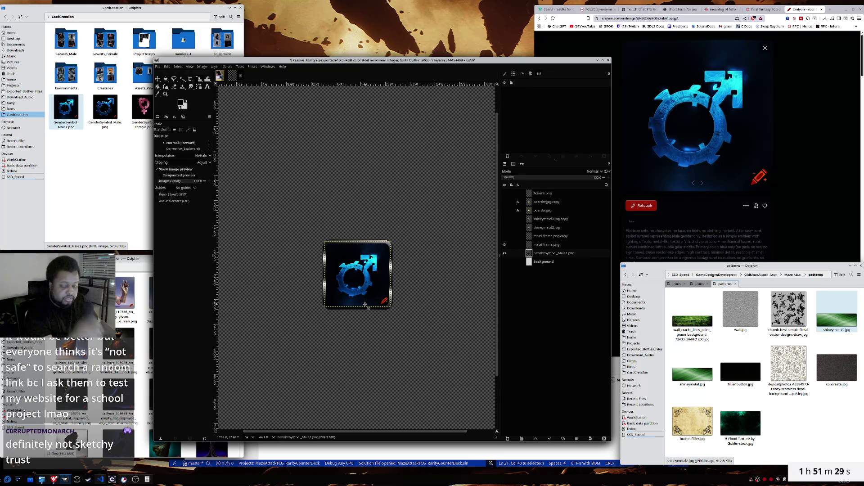
- Zoom in to inspect the symbol inside the plain silver frame, then begin rescaling the symbol layer
scroll(364, 305, "up", 2)
scroll(365, 306, "up", 2)
scroll(364, 307, "up", 2)
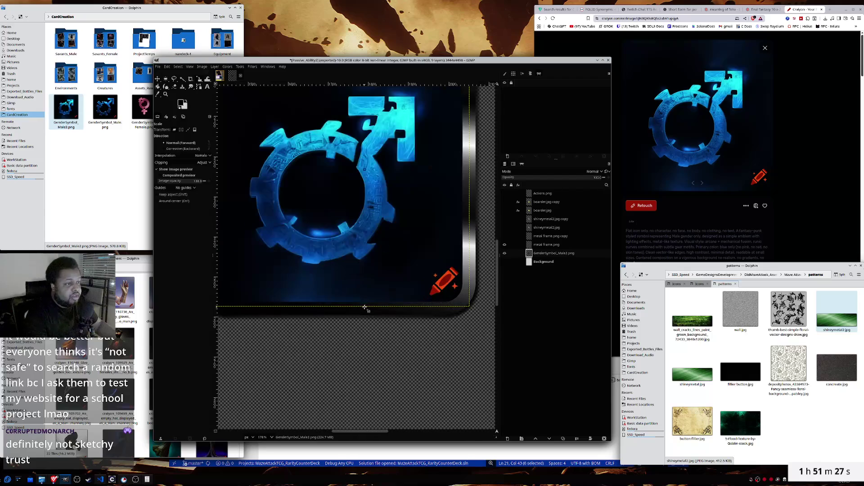
scroll(365, 306, "down", 1)
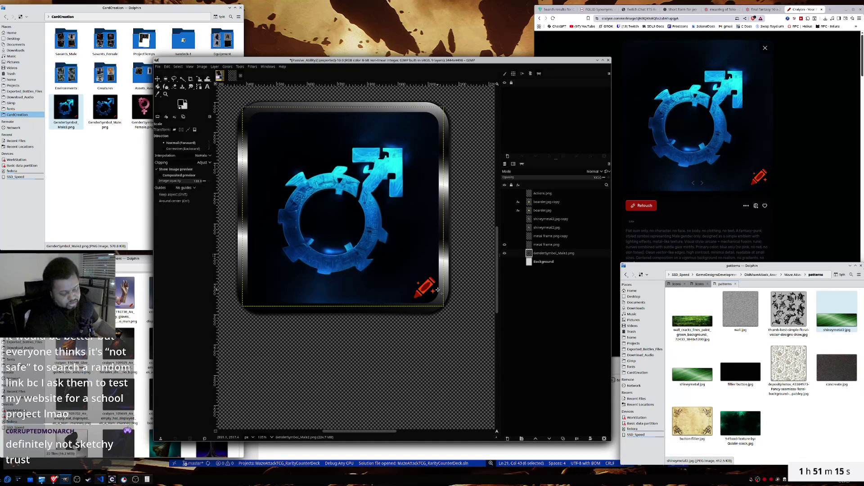
key("m")
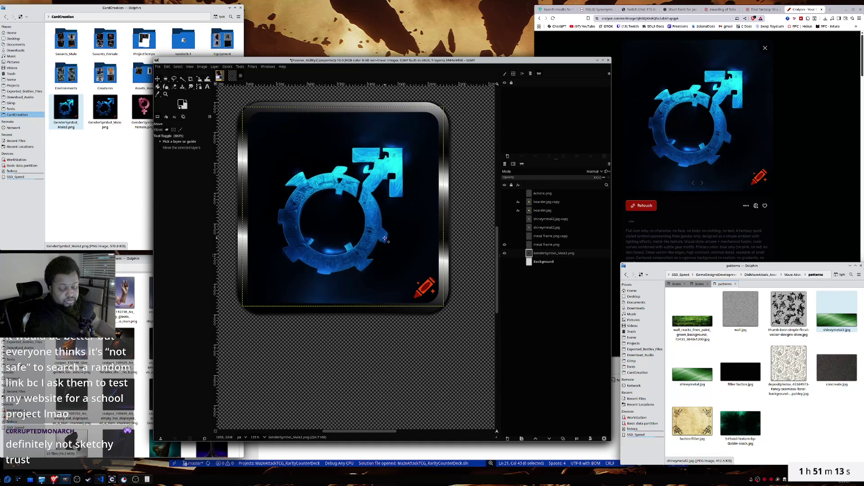
scroll(383, 242, "down", 2)
scroll(382, 243, "down", 1)
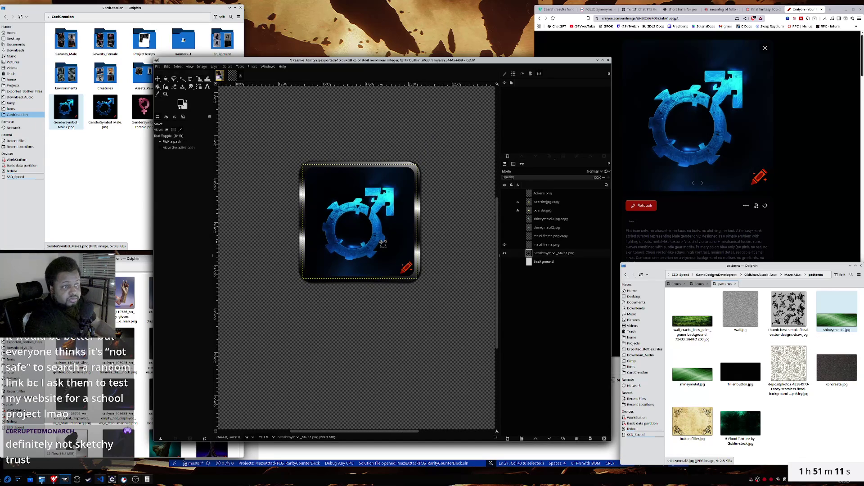
key("shift+s")
left_click(380, 241)
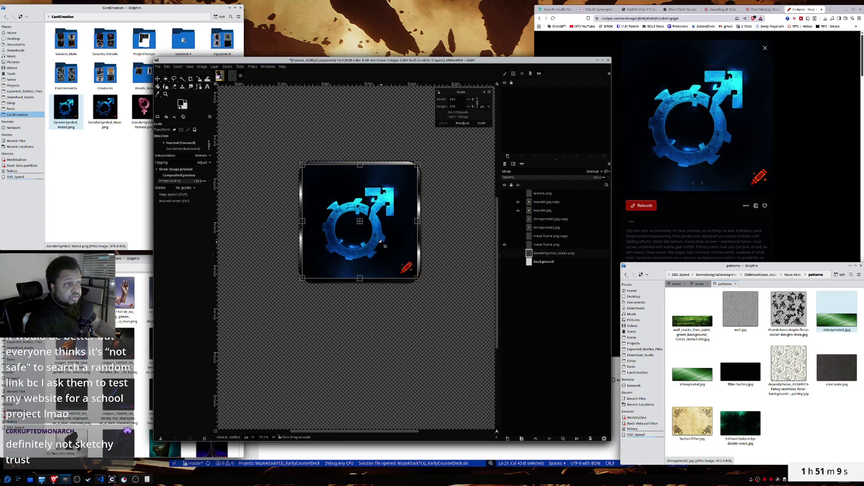
- Enlarge the male symbol to about 722×739 px, then enlarge it slightly more
left_click_drag(420, 282, 429, 296)
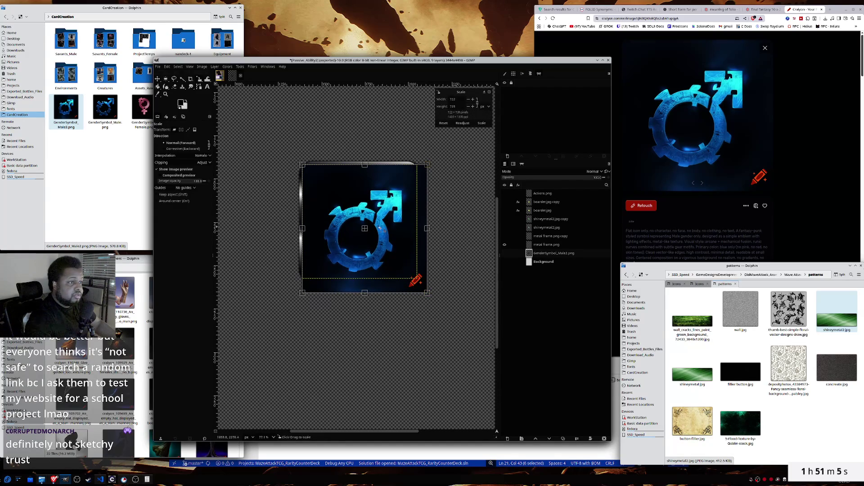
left_click_drag(365, 229, 364, 226)
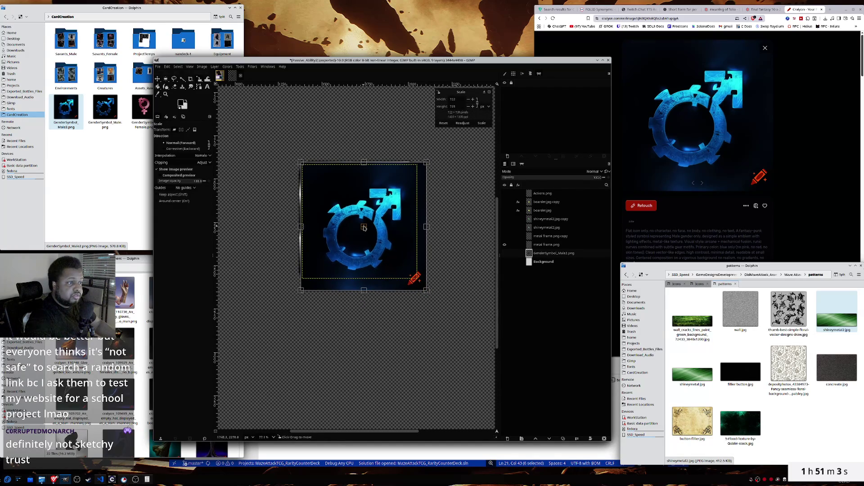
left_click(482, 123)
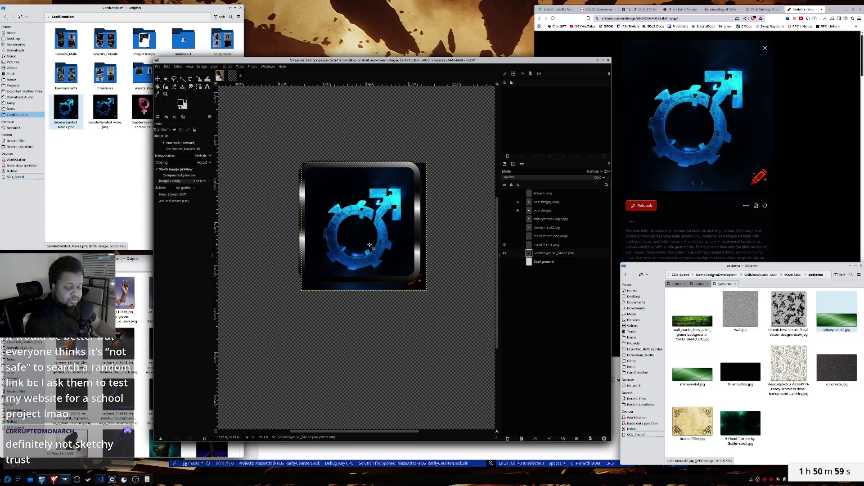
left_click(383, 311)
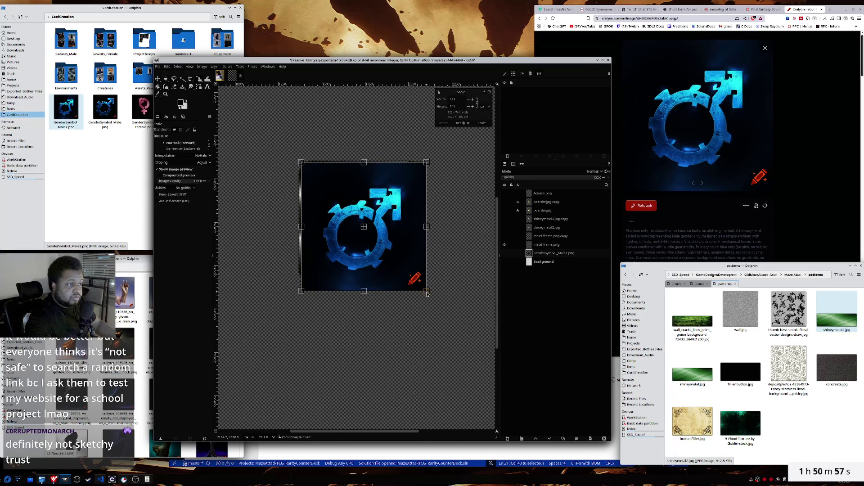
left_click_drag(427, 294, 435, 302)
left_click(482, 123)
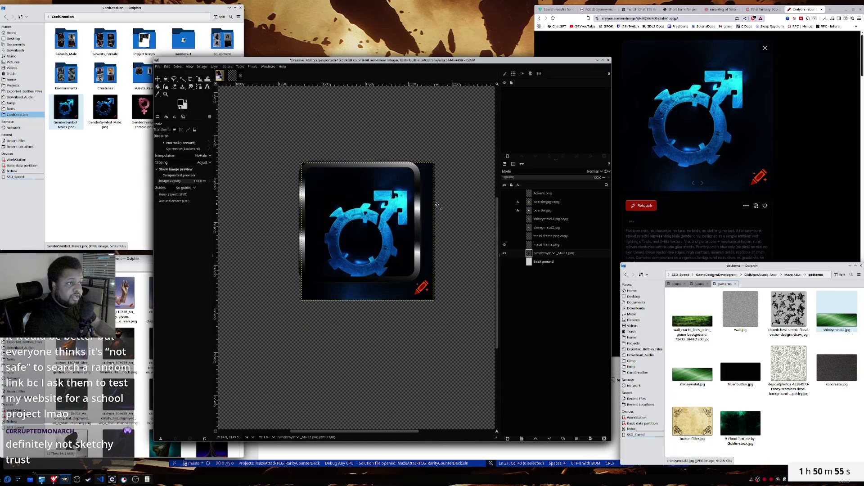
- Move the symbol up and left into the frame, then select the metal frame.png layer for scaling
key("m")
left_click_drag(386, 221, 380, 211)
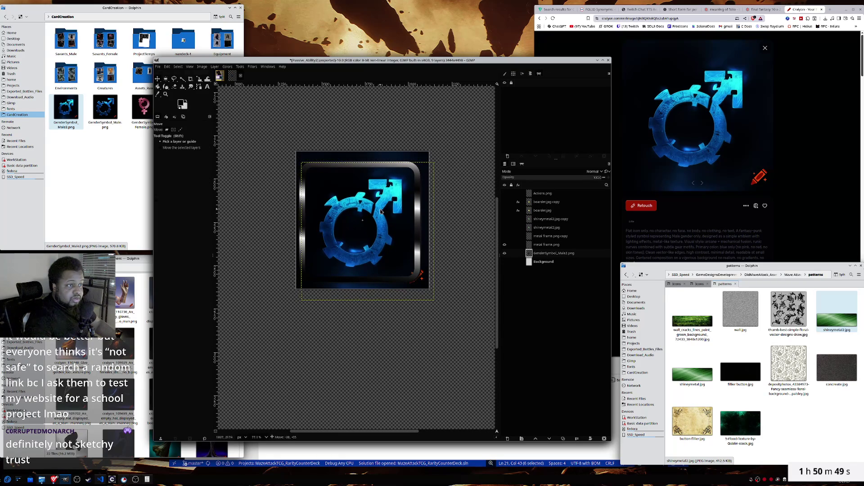
left_click_drag(381, 211, 381, 212)
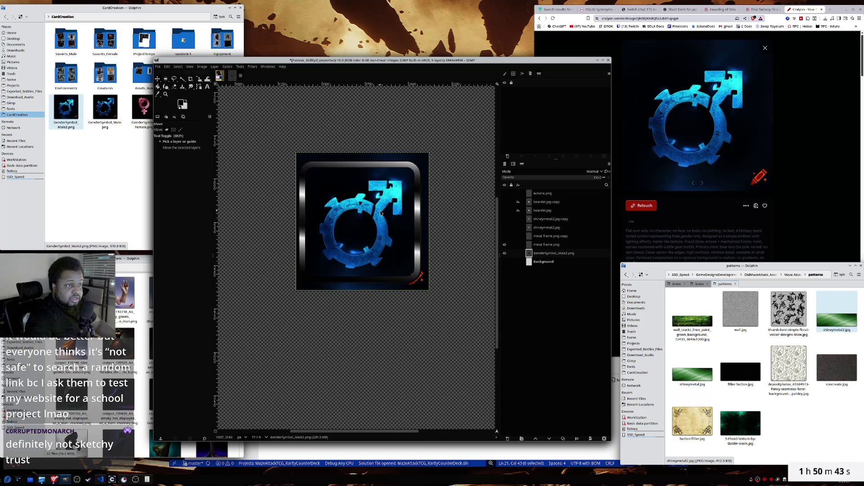
left_click(542, 245)
key("shift+s")
left_click(267, 164)
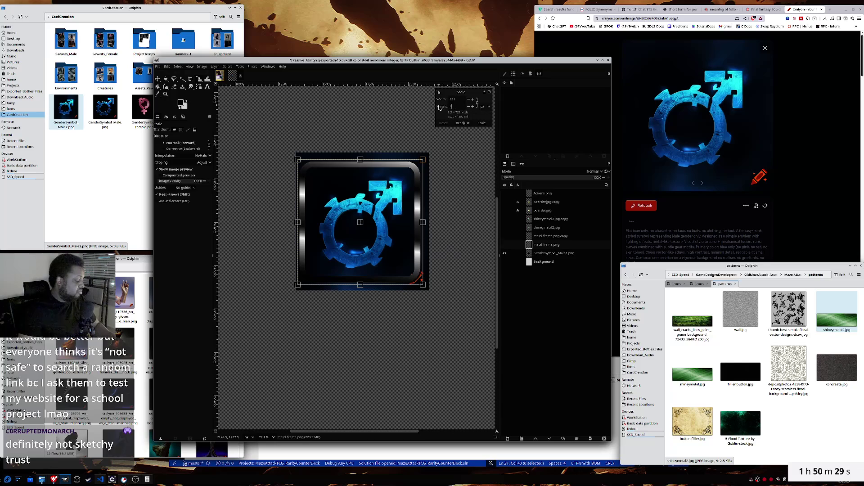
- Try shrinking the metal frame with a value of 30, then undo the too-small resize
type("30")
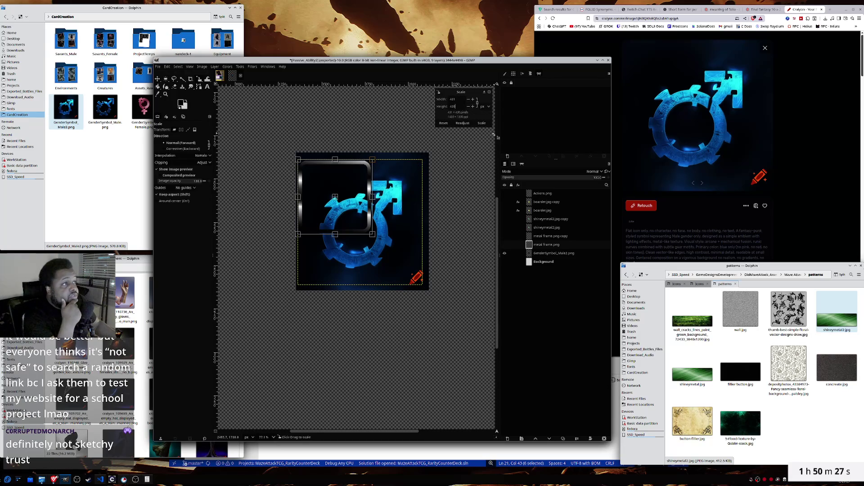
left_click(481, 123)
key("m")
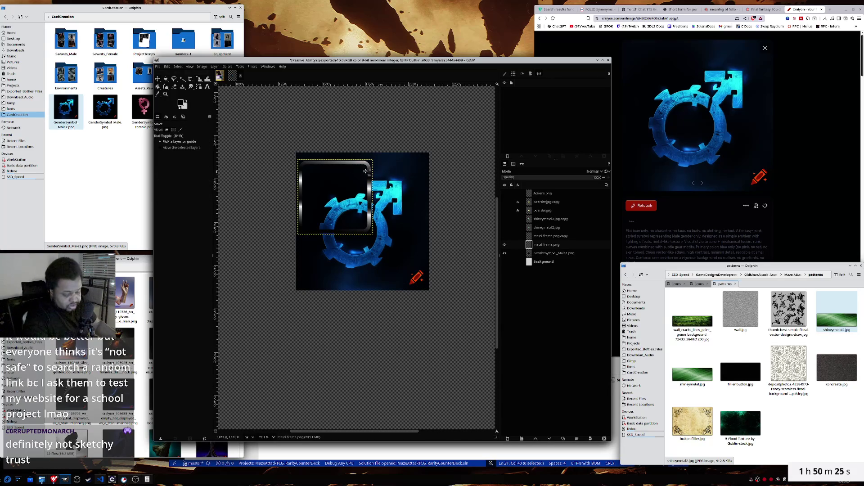
left_click_drag(303, 168, 326, 190)
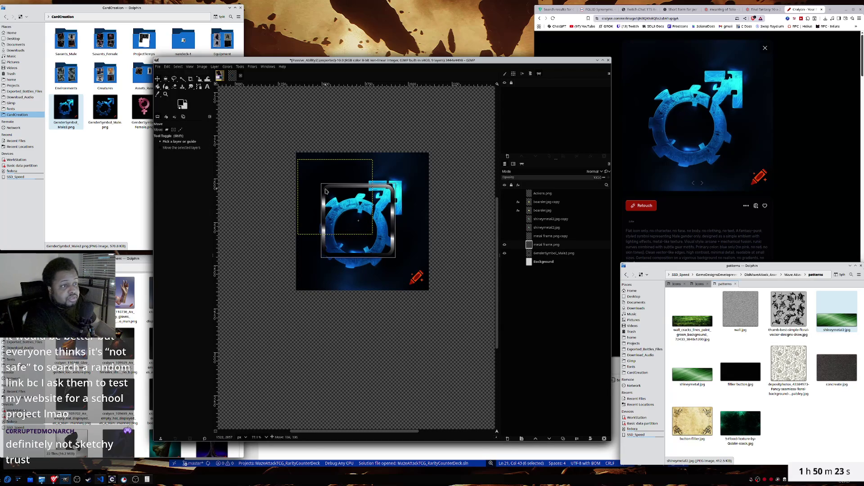
key("ctrl+z")
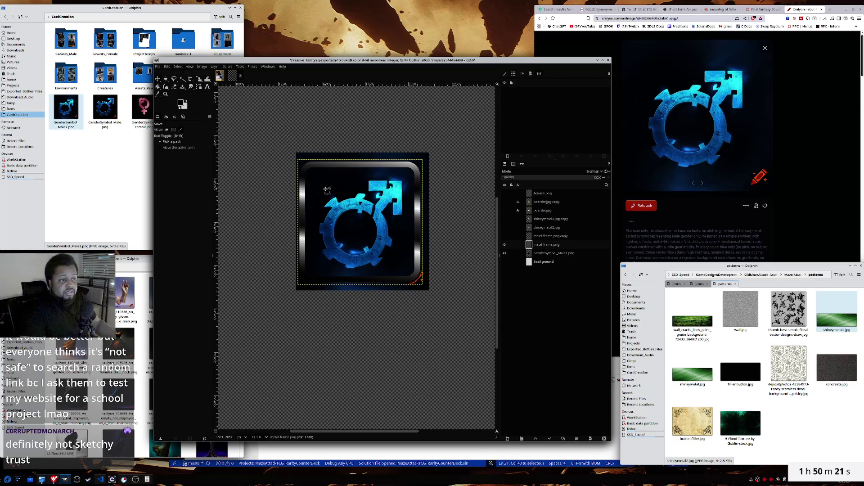
- Rescale the metal frame to about 634×633 px and shift it slightly up and left
key("shift+s")
left_click(326, 189)
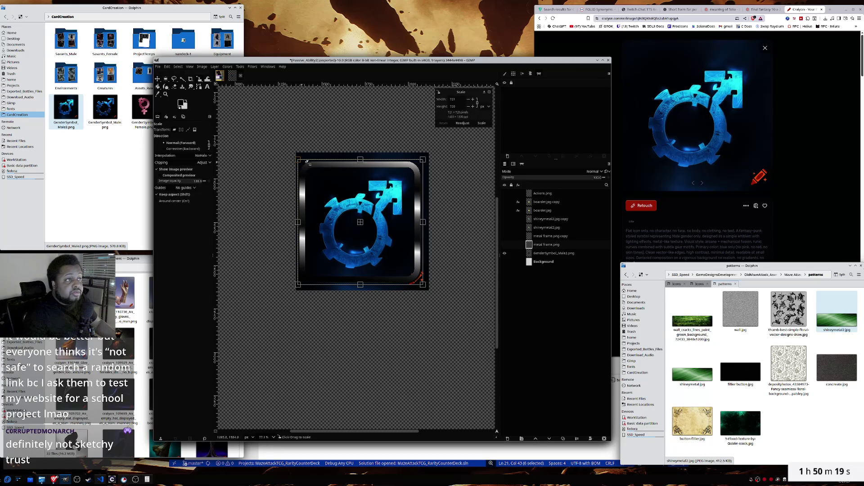
left_click_drag(296, 160, 312, 175)
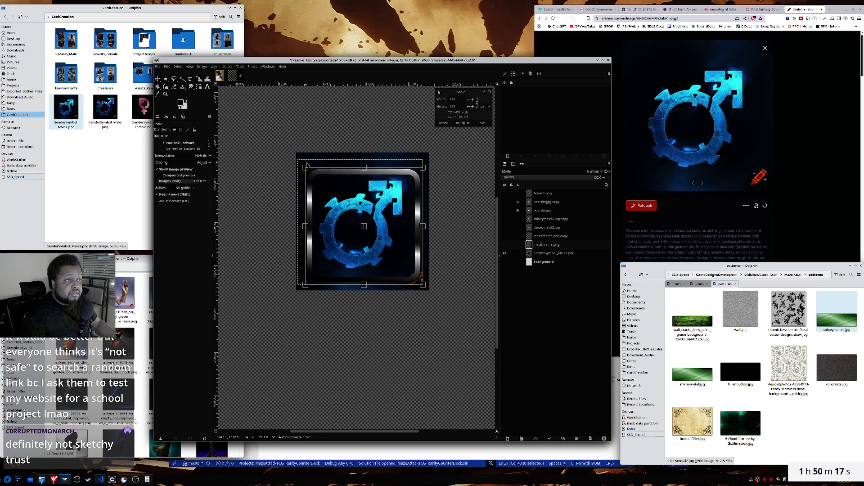
left_click_drag(369, 230, 362, 226)
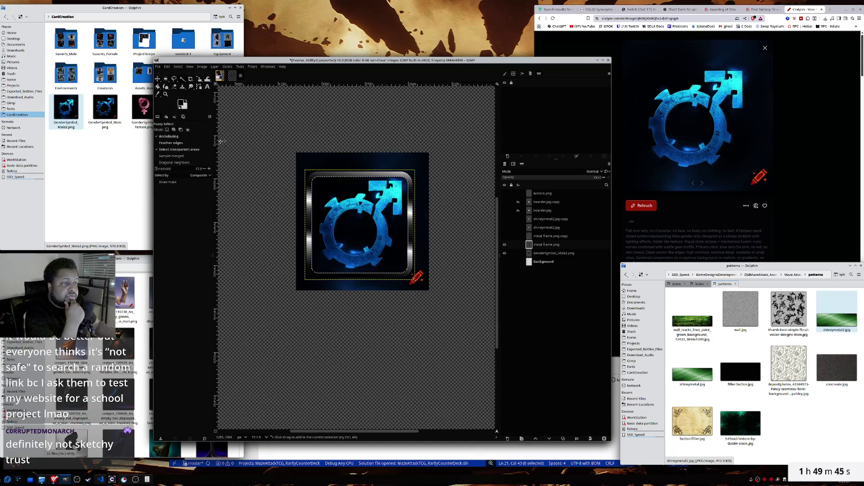
- Invert the selection and erase the GenderSymbol_Male2.png layer's dark background outside the frame
left_click(178, 66)
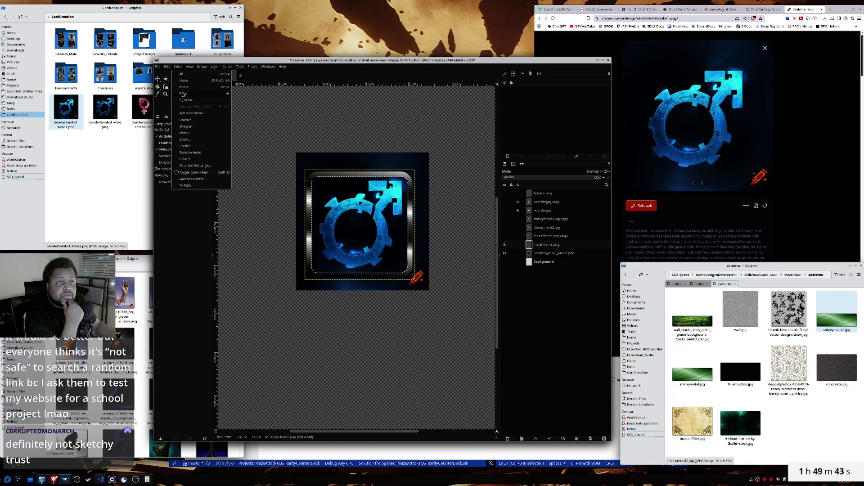
left_click(182, 88)
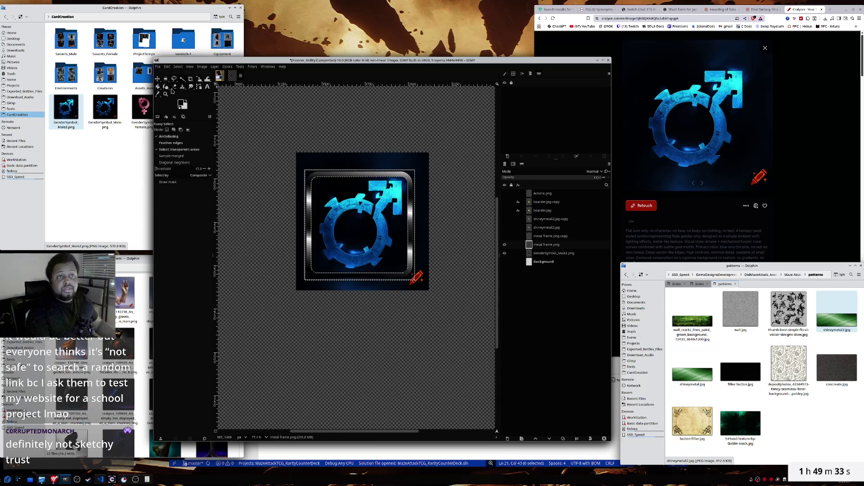
left_click(172, 89)
left_click(544, 255)
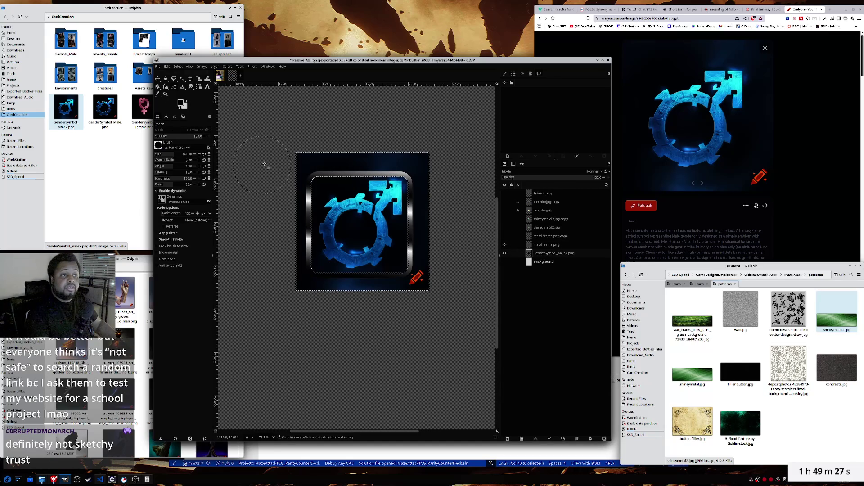
mouse_move(285, 174)
left_mouse_down()
mouse_move(447, 212)
mouse_move(215, 280)
left_mouse_up()
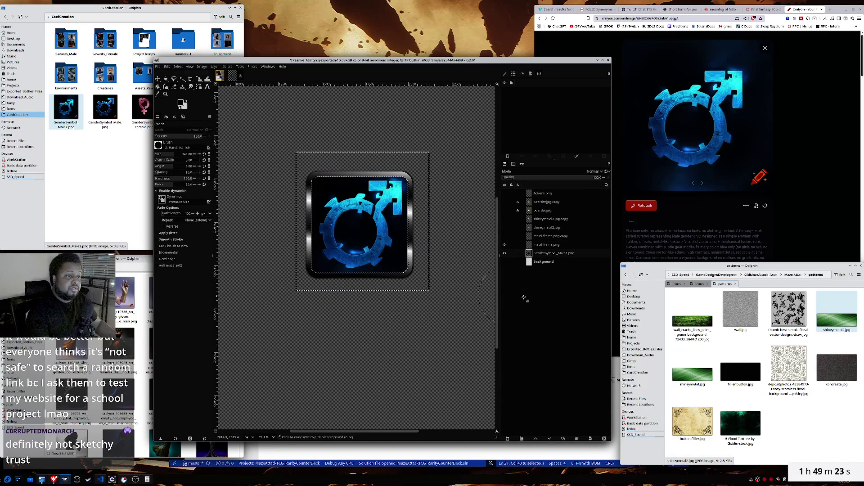
left_click_drag(347, 156, 316, 171)
- Clear the selection with Select > None
right_click(261, 169)
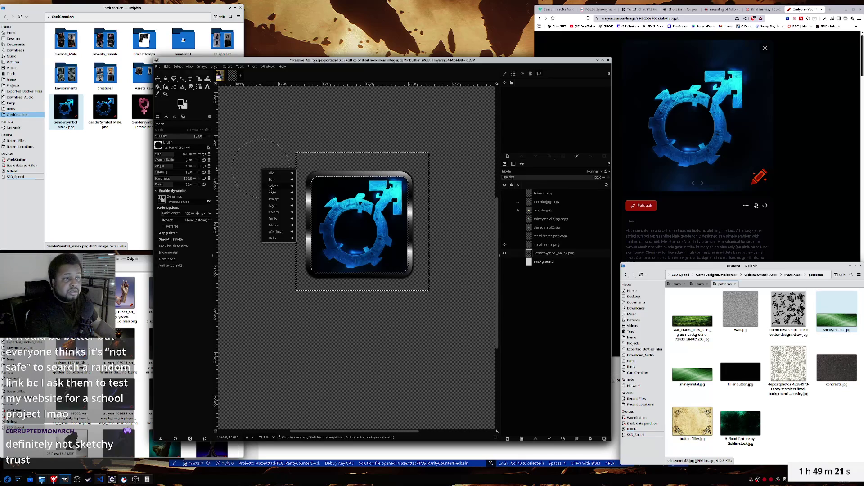
mouse_move(274, 188)
left_click(315, 196)
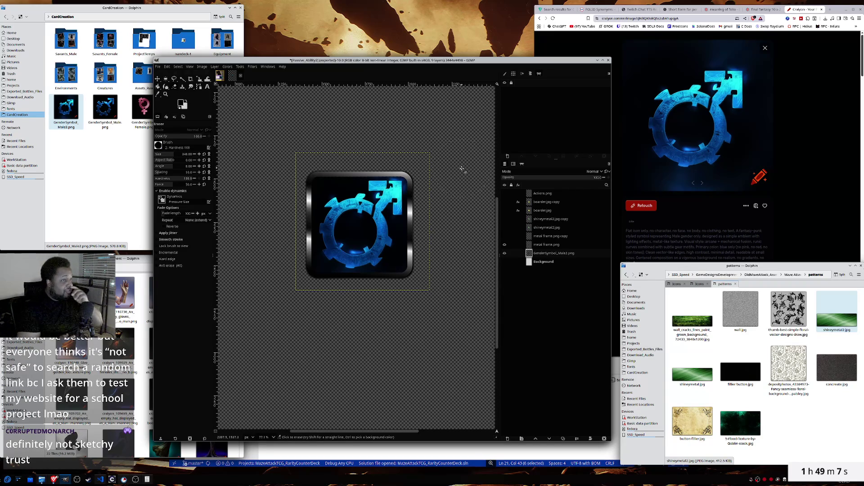
- Close Craiyon's male symbol preview, browse the thumbnail strip, and briefly view a pink female symbol
left_click(766, 48)
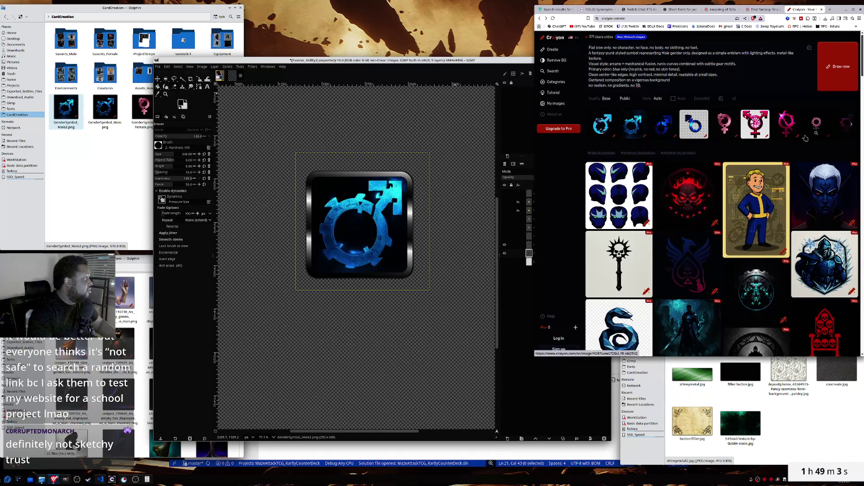
left_click(852, 127)
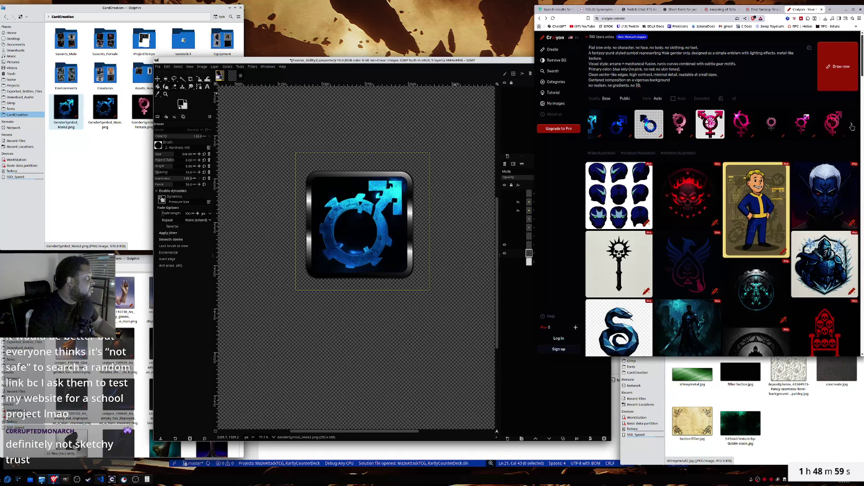
left_click(768, 125)
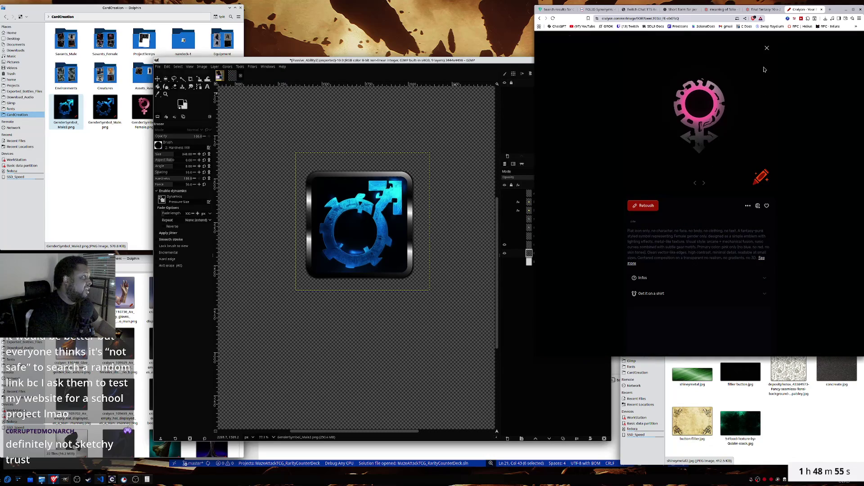
left_click(767, 48)
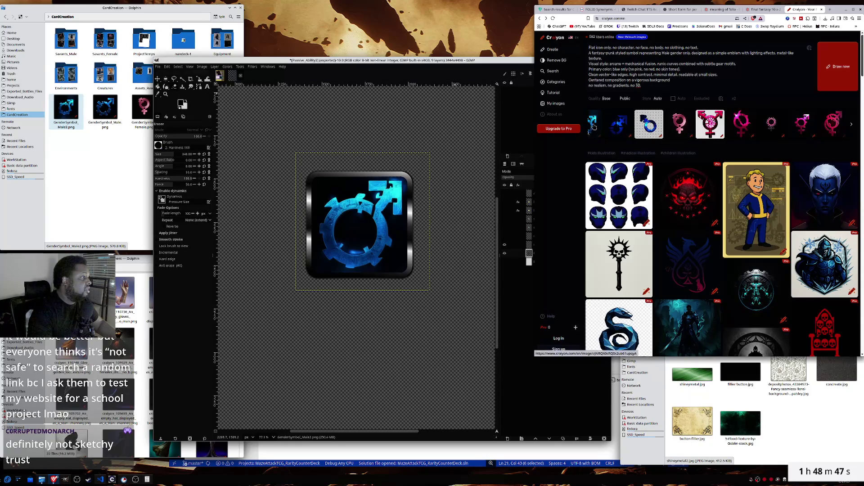
left_click(590, 126)
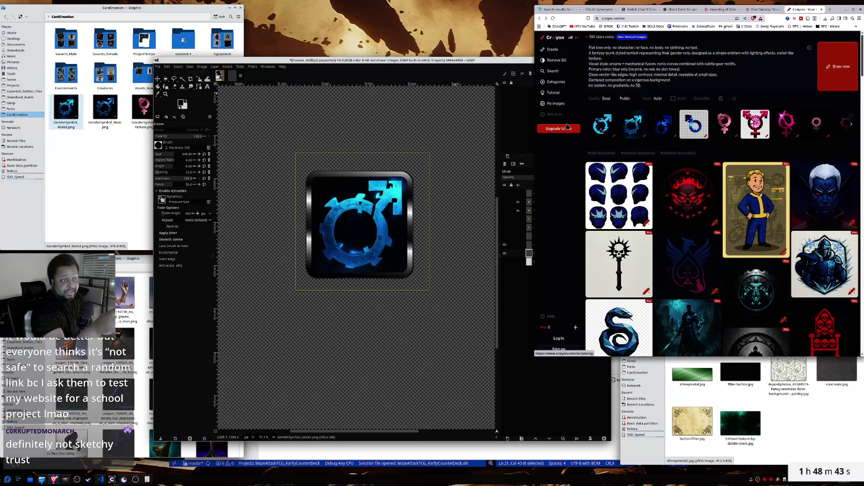
left_click(157, 66)
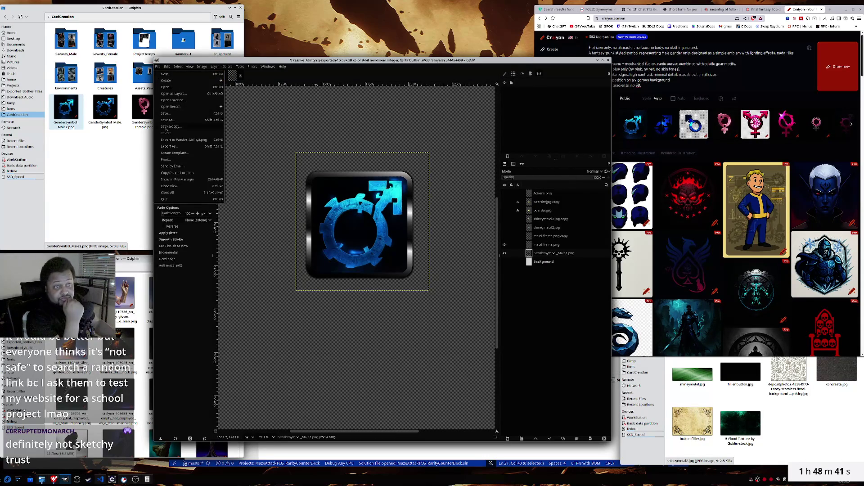
- Start an image export and navigate to the CardCreation folder on the SSD_Speed drive
left_click(170, 147)
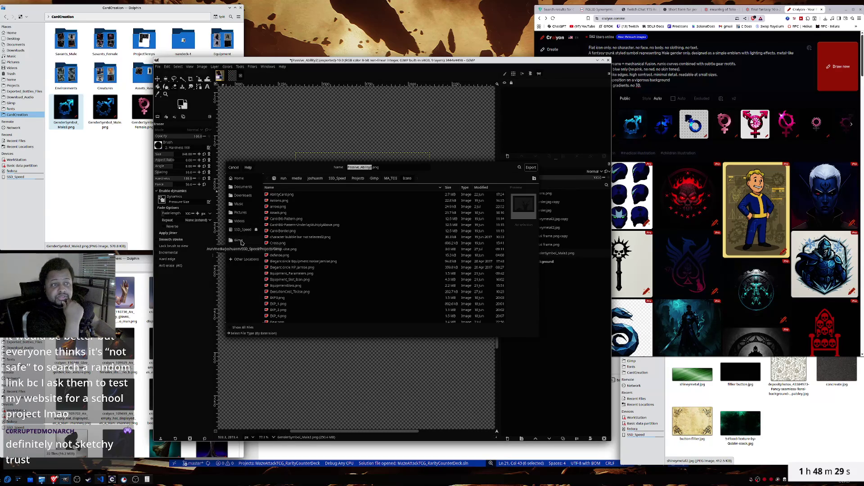
left_click(241, 230)
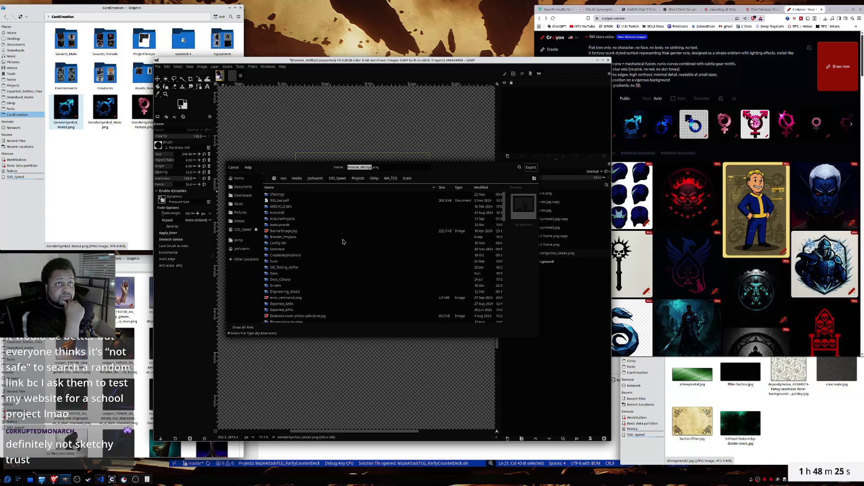
left_click(129, 16)
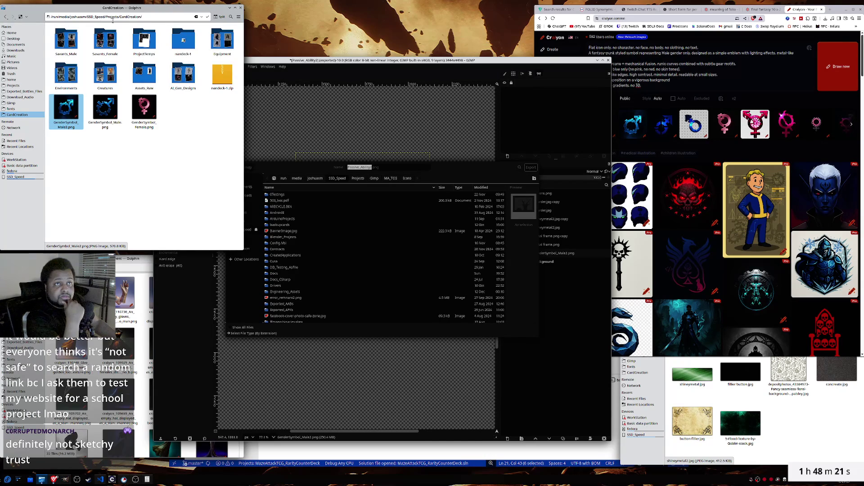
scroll(323, 277, "down", 5)
scroll(323, 278, "up", 1)
scroll(321, 276, "up", 1)
scroll(320, 272, "down", 5)
scroll(298, 235, "down", 3)
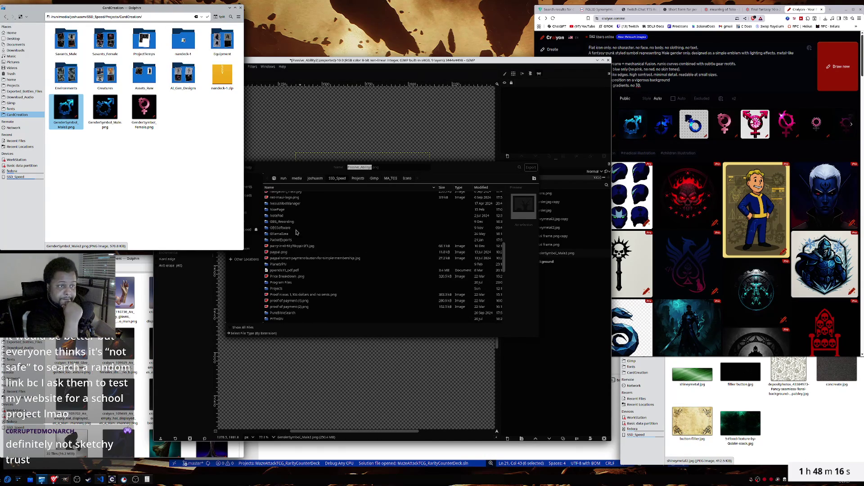
left_click(277, 289)
scroll(297, 241, "up", 15)
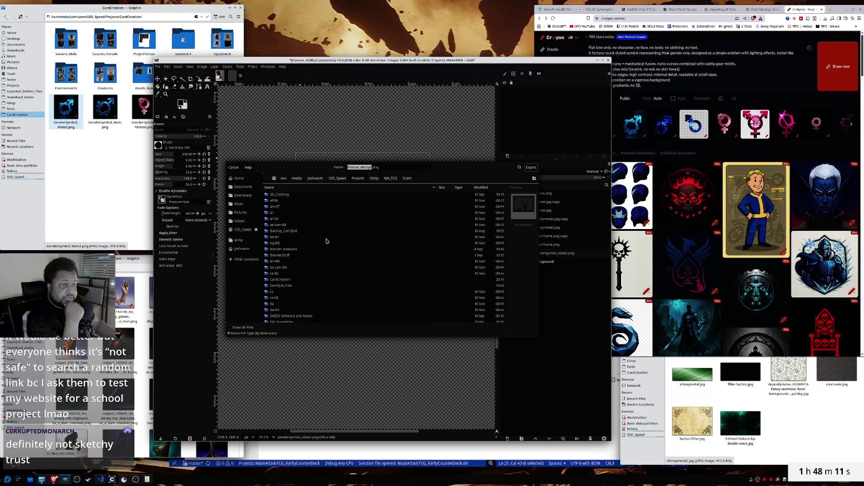
scroll(326, 241, "down", 4)
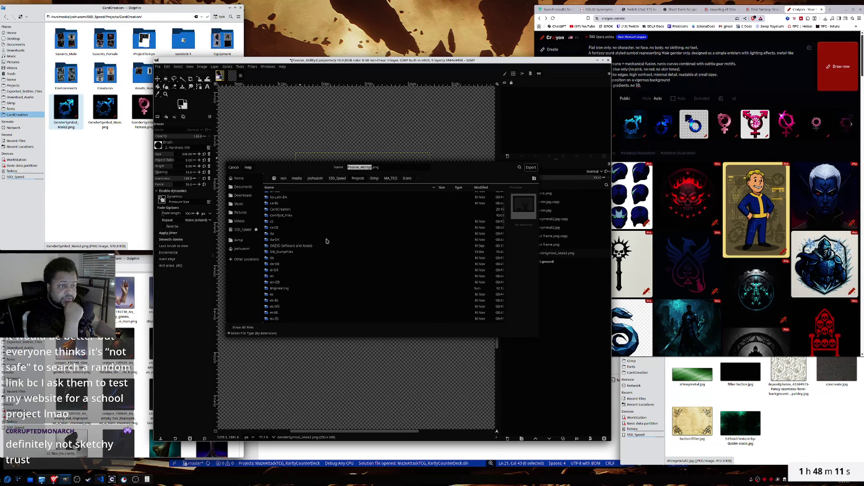
double_click(280, 210)
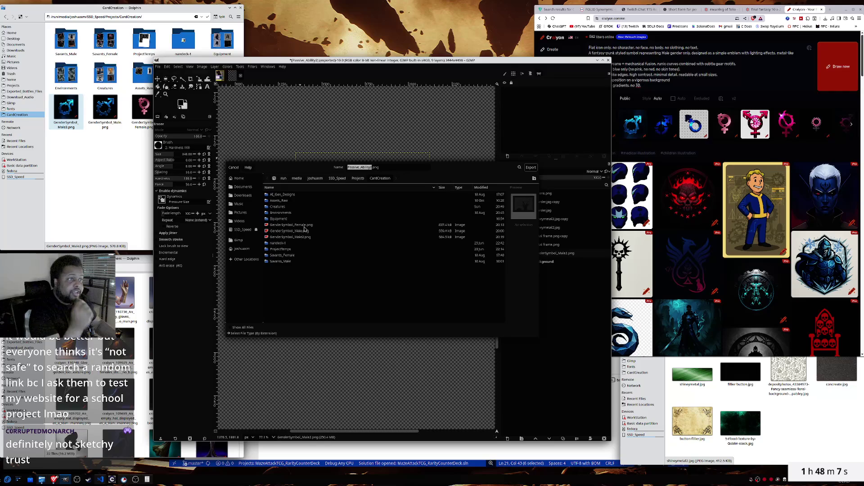
- Export as GenderSymbol_Male2.png, replacing the existing file, with default PNG settings
left_click_drag(463, 169, 469, 233)
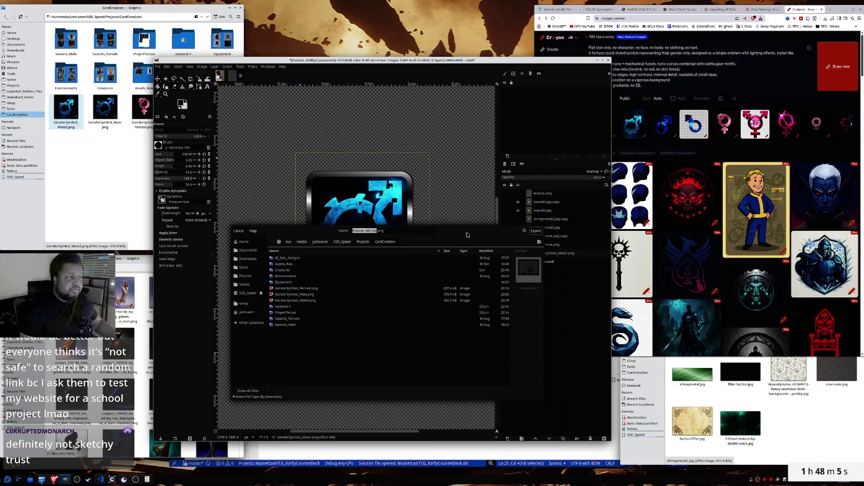
left_click(353, 300)
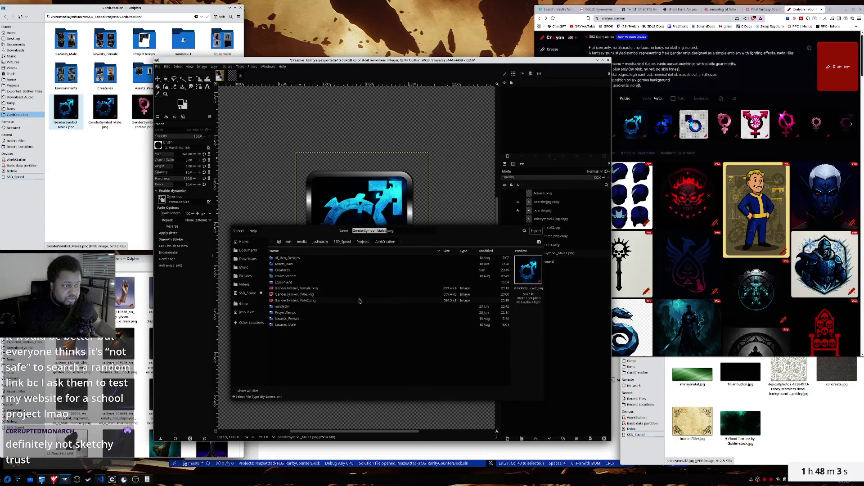
left_click(535, 232)
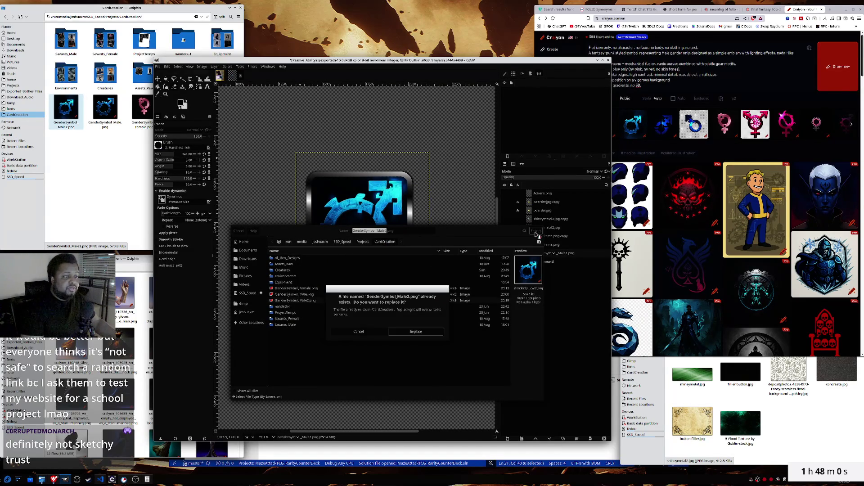
left_click(415, 334)
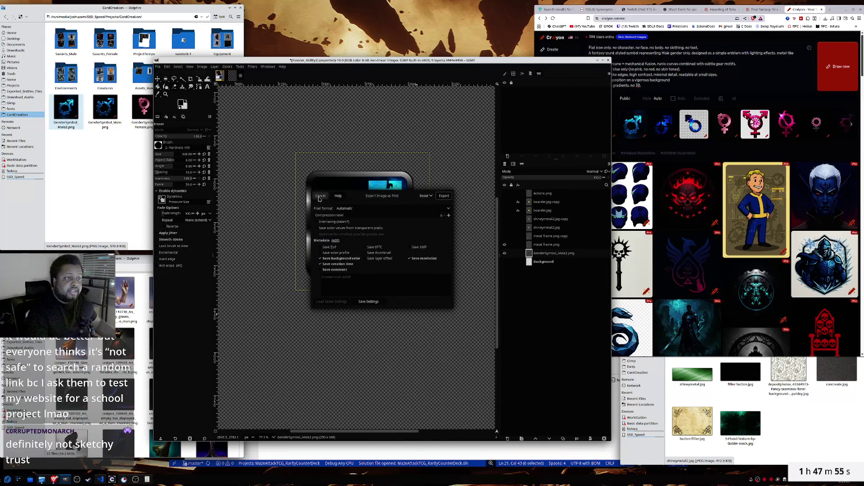
left_click(444, 196)
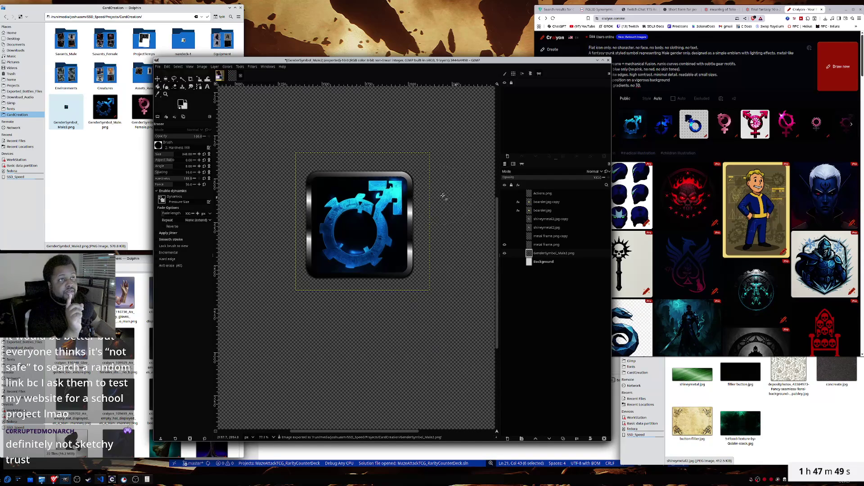
- Merge the frame and male symbol layers into a single visible layer
left_click(540, 263)
right_click(531, 291)
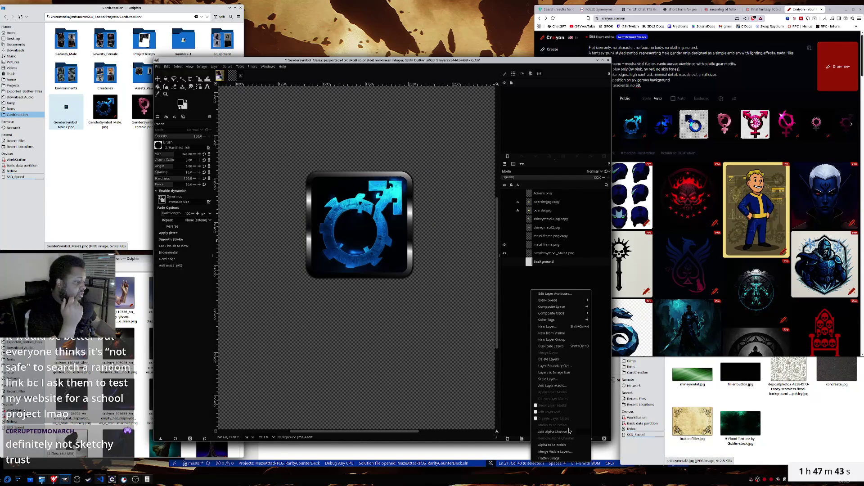
left_click(557, 451)
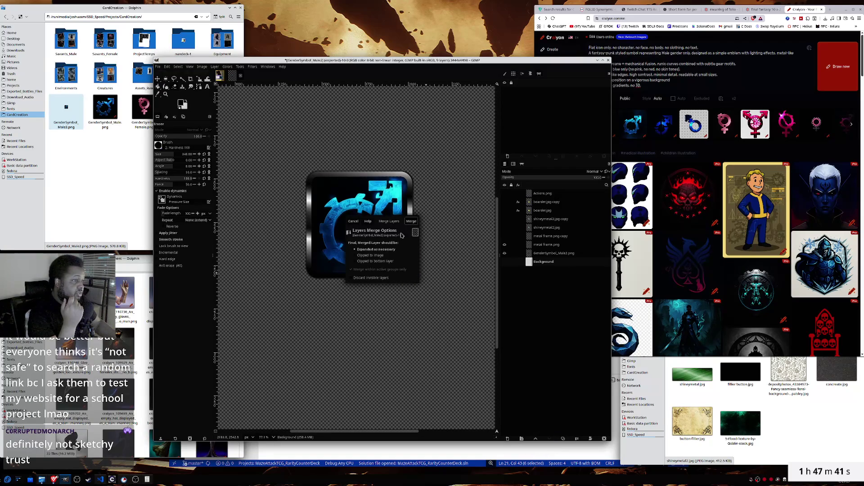
left_click(410, 223)
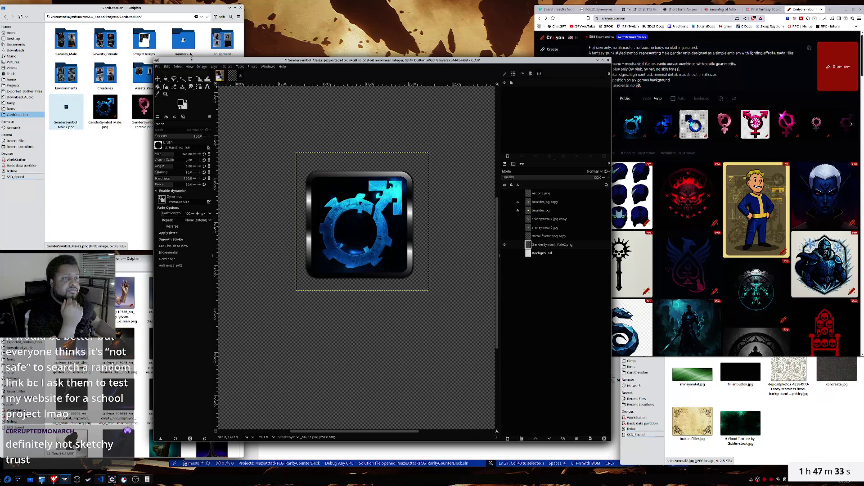
- Crop the layer and then the image tightly to the icon's content
left_click(215, 67)
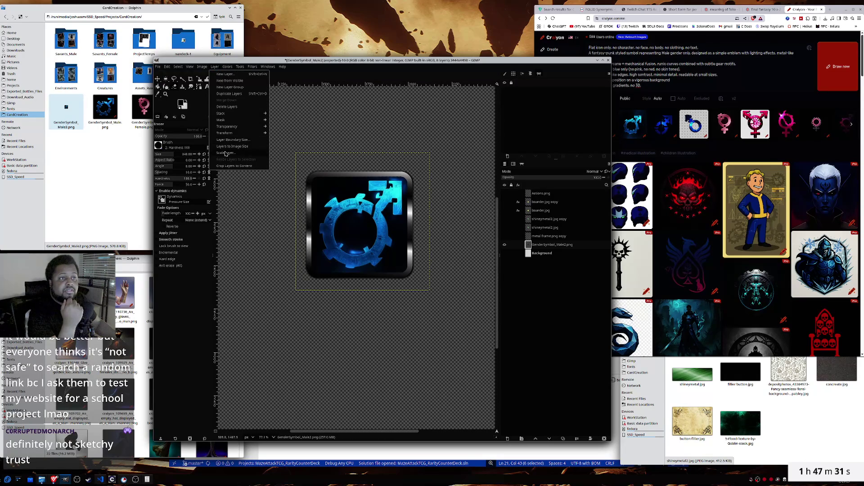
left_click(226, 166)
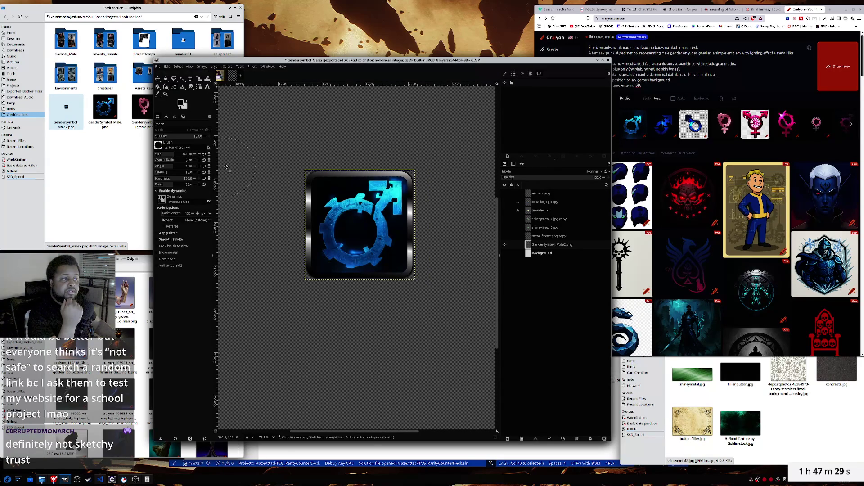
left_click(201, 67)
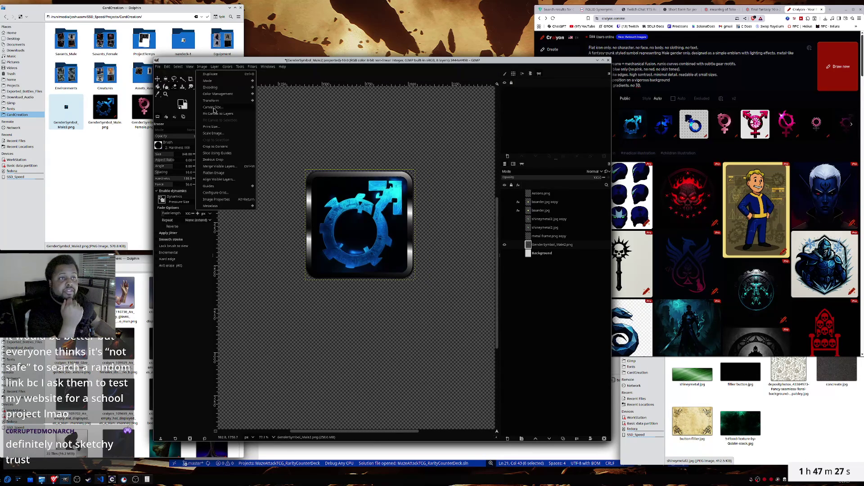
left_click(216, 147)
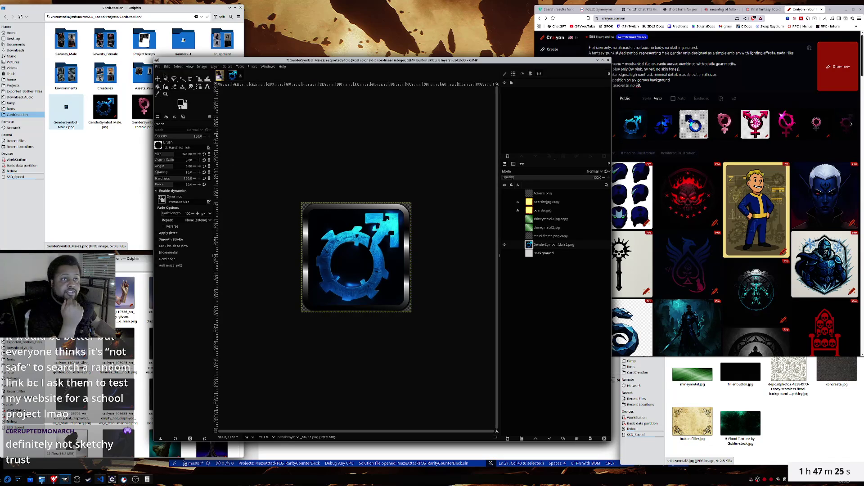
- Overwrite GenderSymbol_Male2.png with the cropped icon and return to the Craiyon page
left_click(158, 67)
left_click(177, 140)
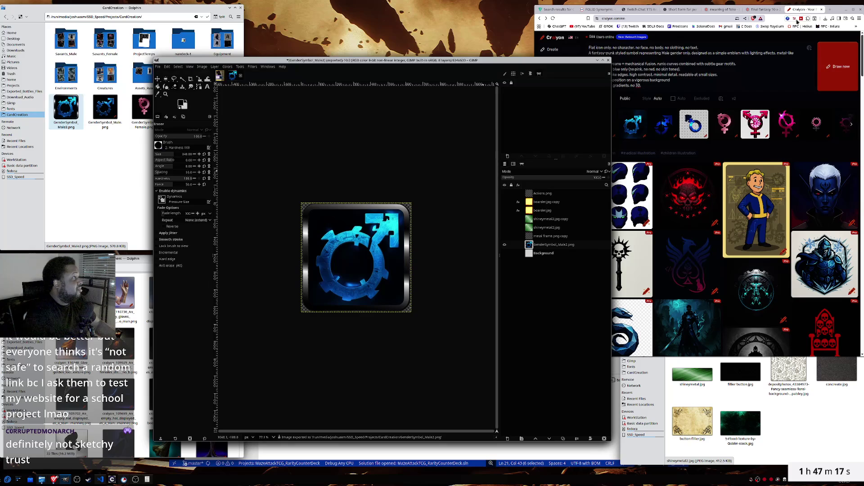
left_click(674, 94)
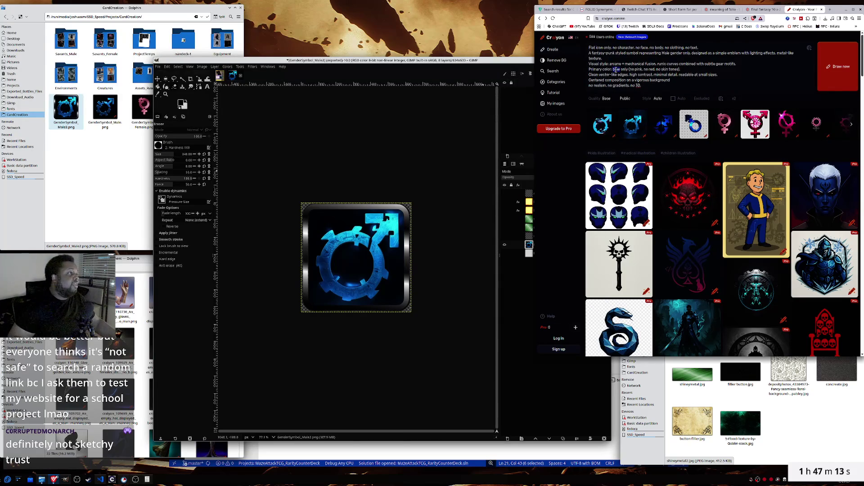
- Edit the Craiyon prompt to a pink Female symbol excluding blue, and generate images
double_click(615, 69)
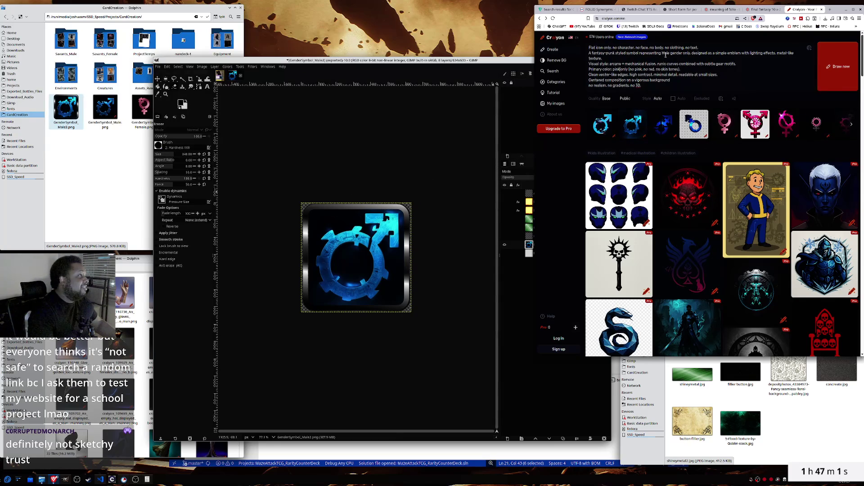
double_click(641, 68)
type("blue")
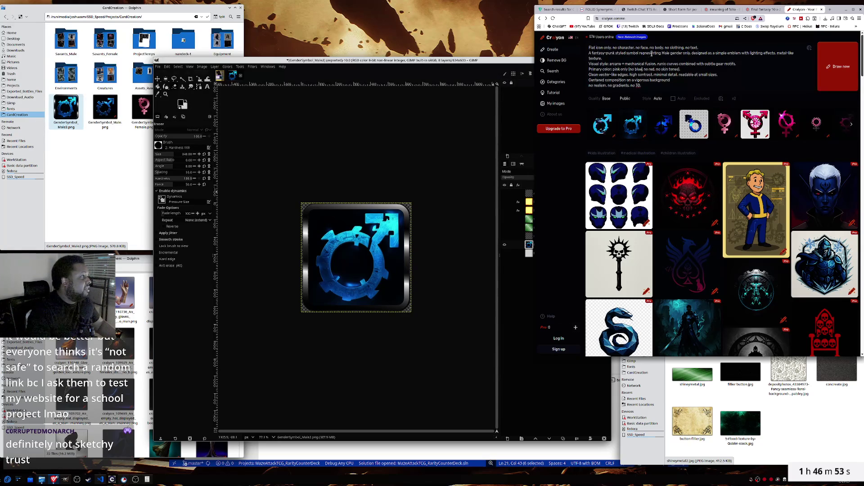
double_click(665, 53)
type("Female")
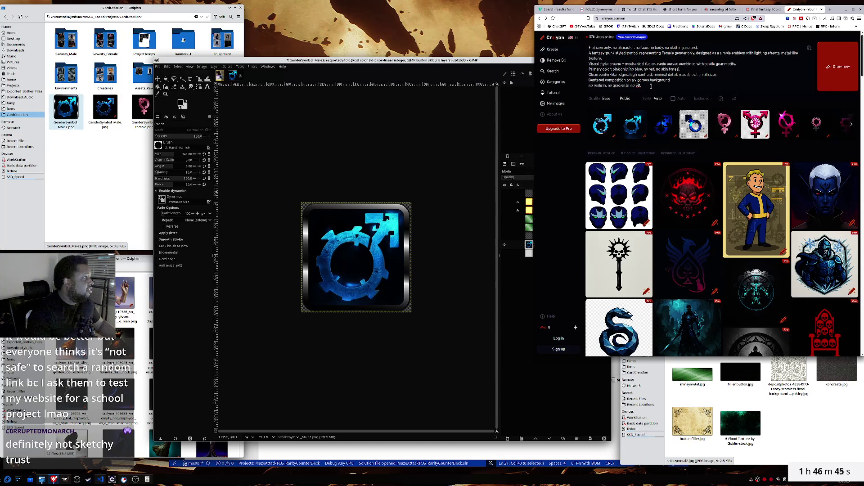
left_click(835, 73)
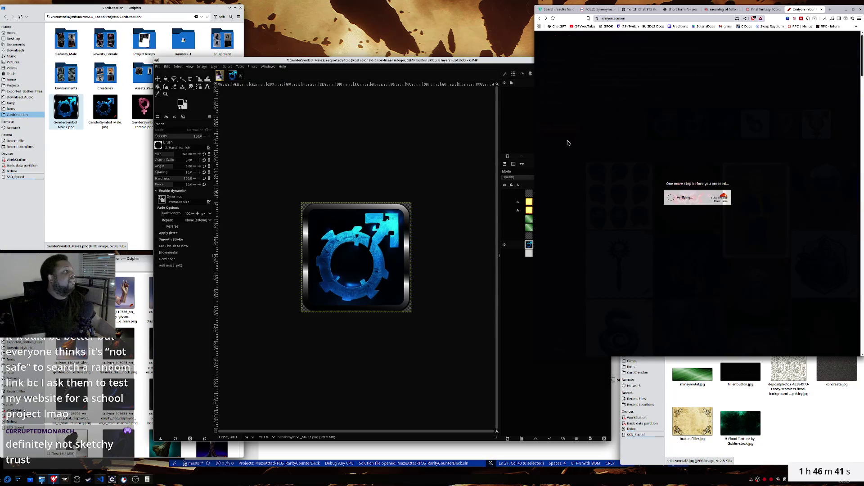
left_click(670, 198)
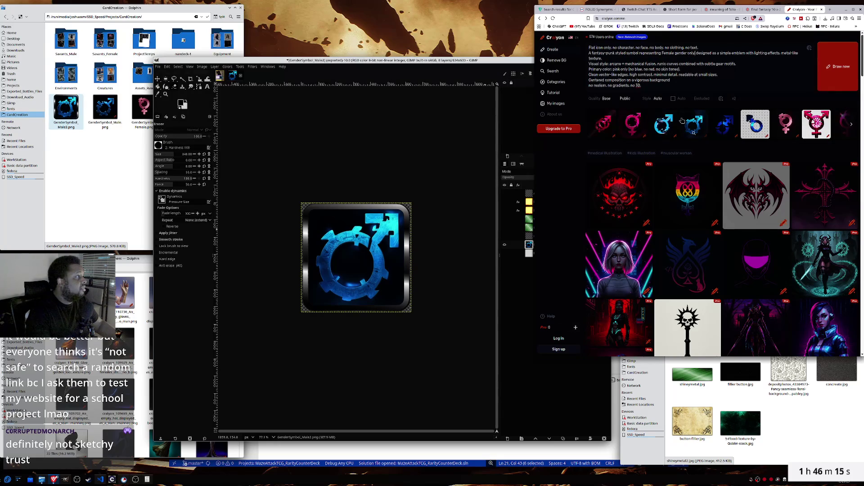
- Add '(down cross),' to the prompt, generate, and inspect the first pink result
type("(down cross),")
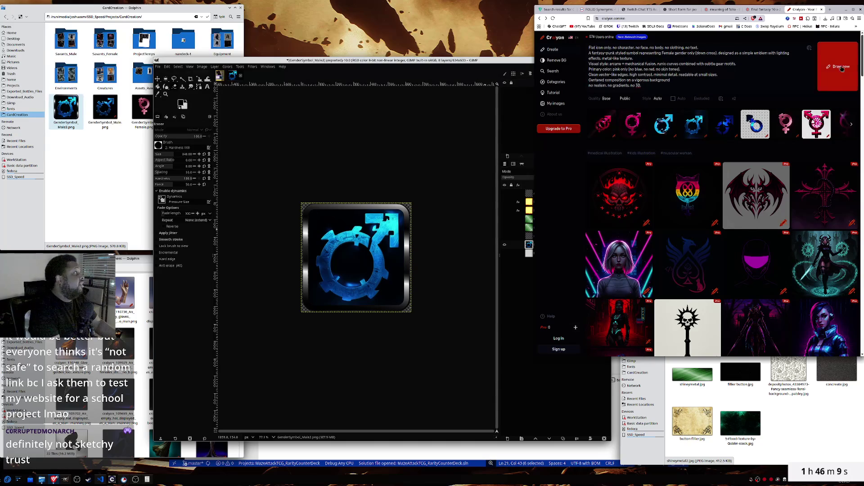
left_click(843, 69)
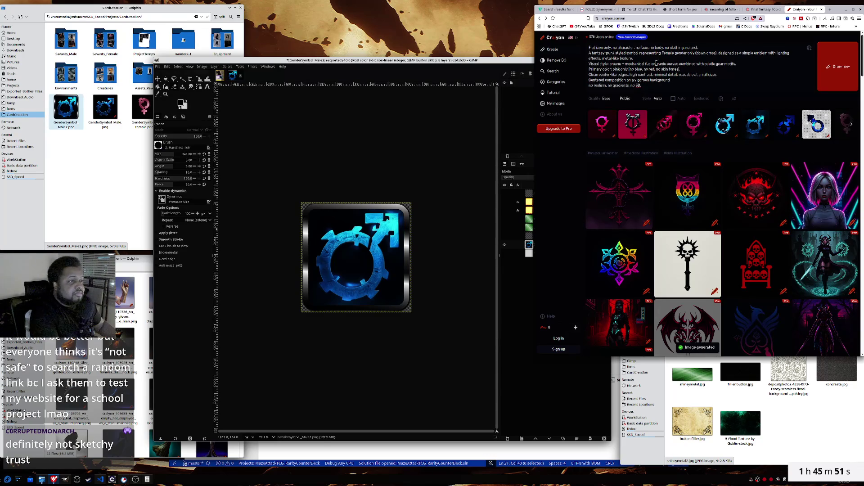
left_click(603, 124)
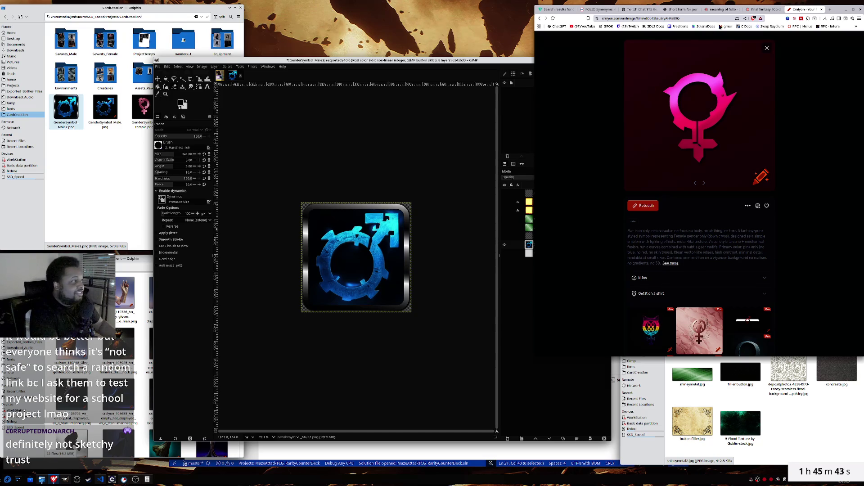
left_click(769, 48)
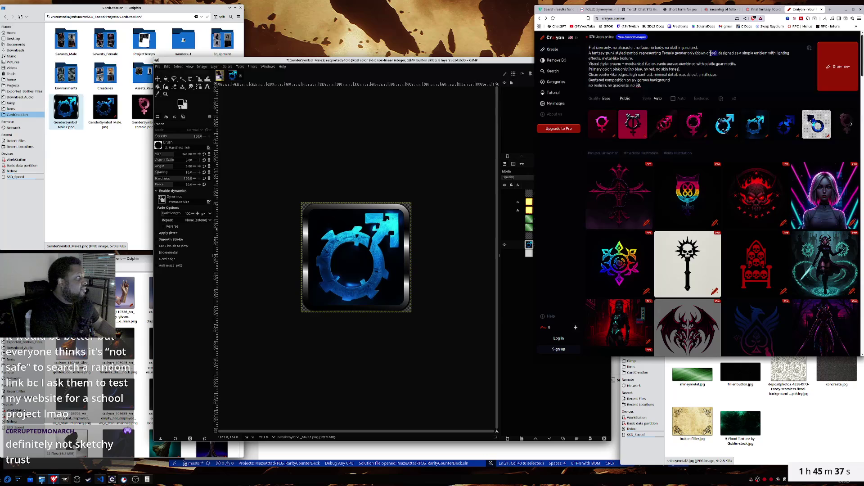
- Remove the down cross wording, paste the original prompt back, and generate again on the free plan
key("BackSpace")
key("Delete")
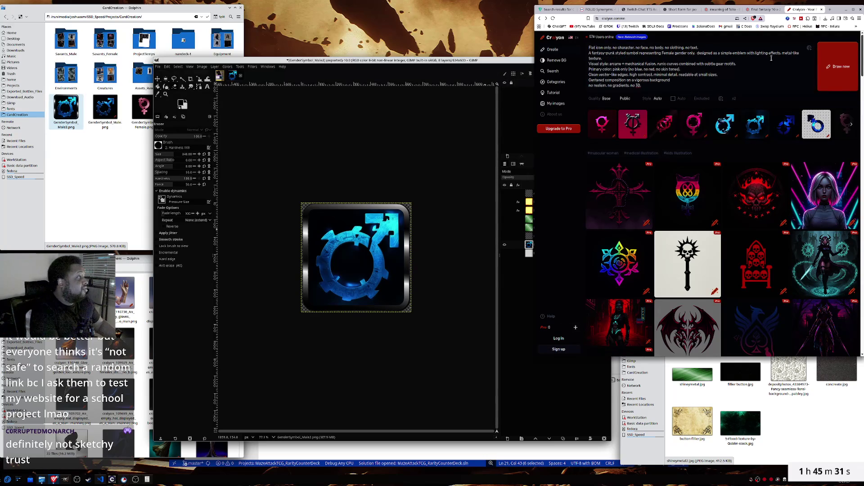
left_click_drag(645, 86, 578, 44)
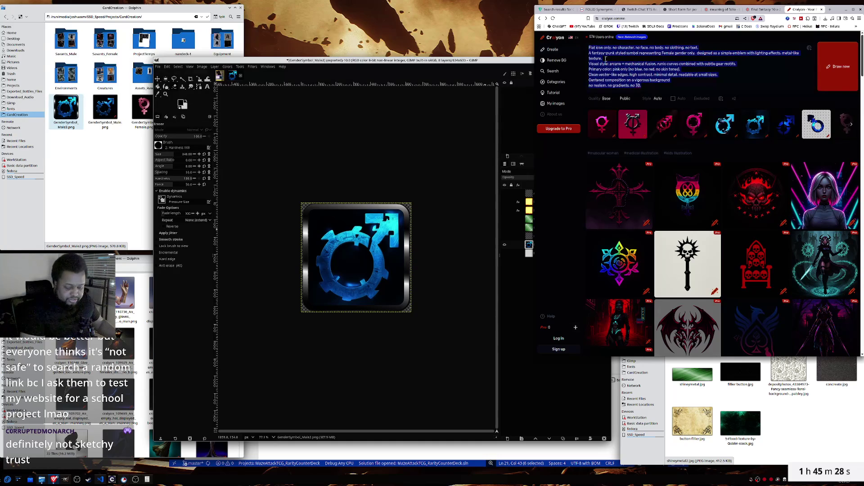
left_click(659, 63)
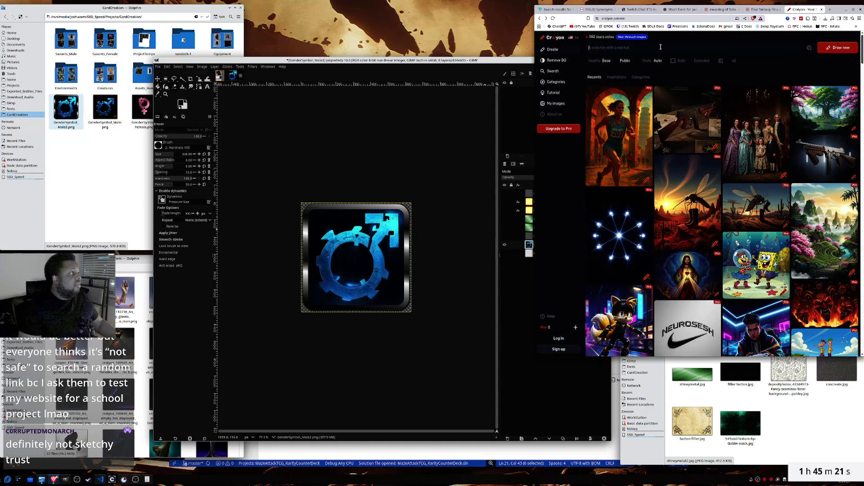
key("ctrl+v")
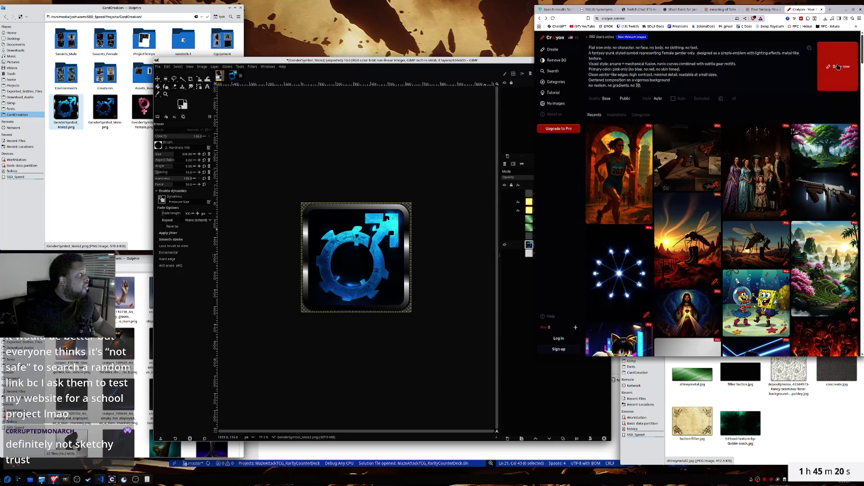
left_click(838, 67)
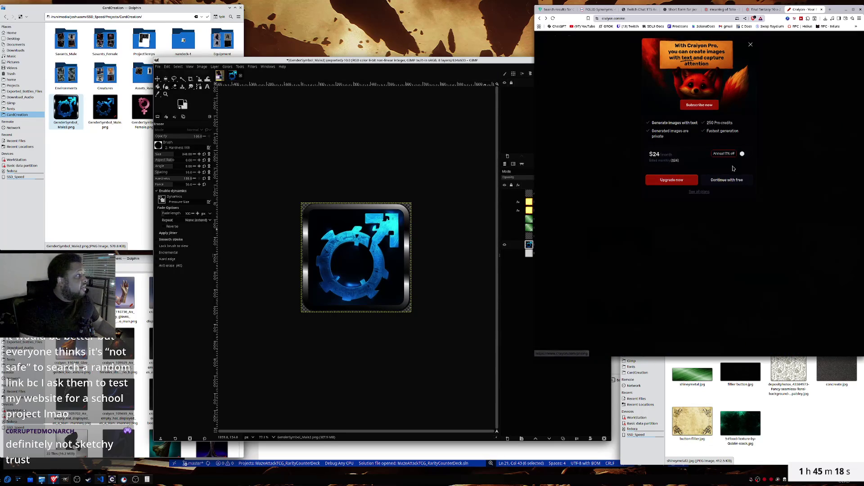
left_click(730, 180)
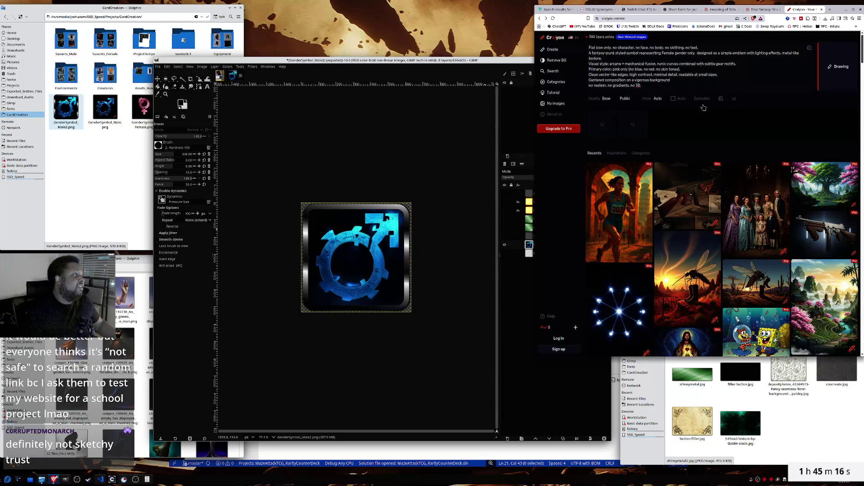
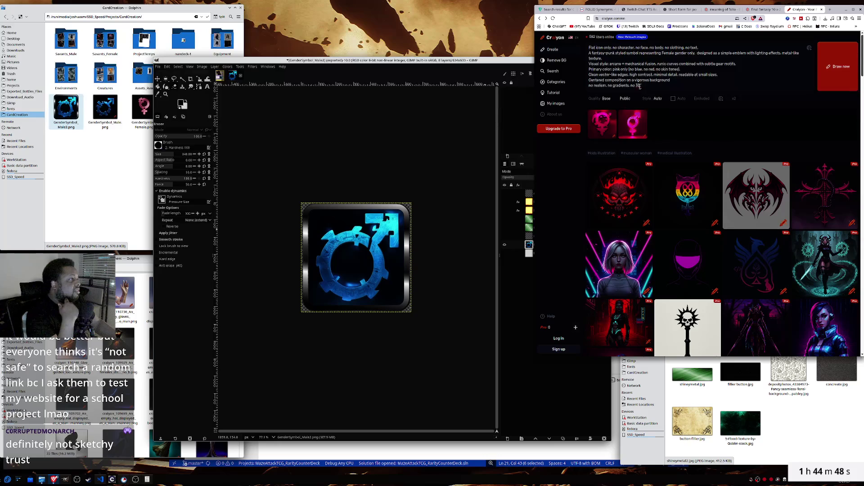
- Append '.no upright' to the Craiyon prompt and generate a fresh pair of pink icons
type(".")
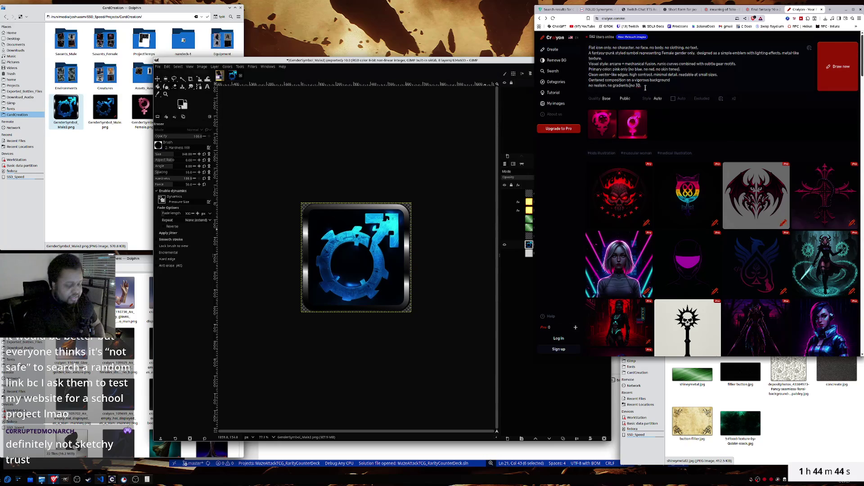
type("no ")
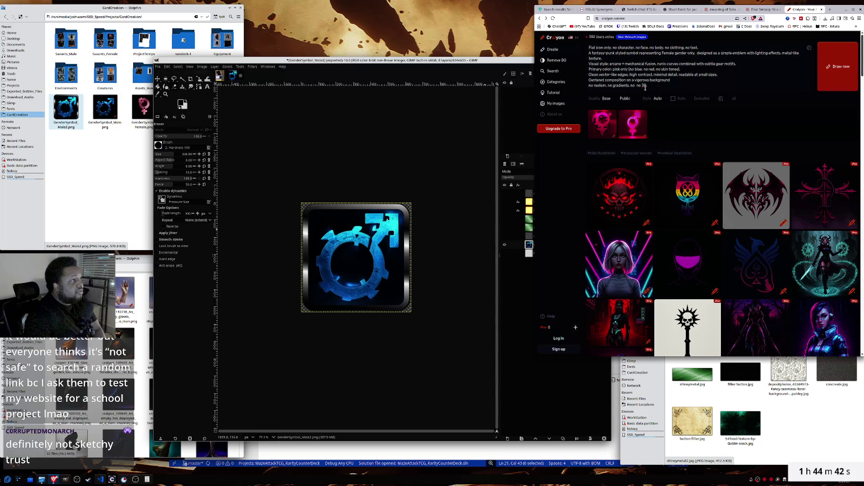
type("uprightw.")
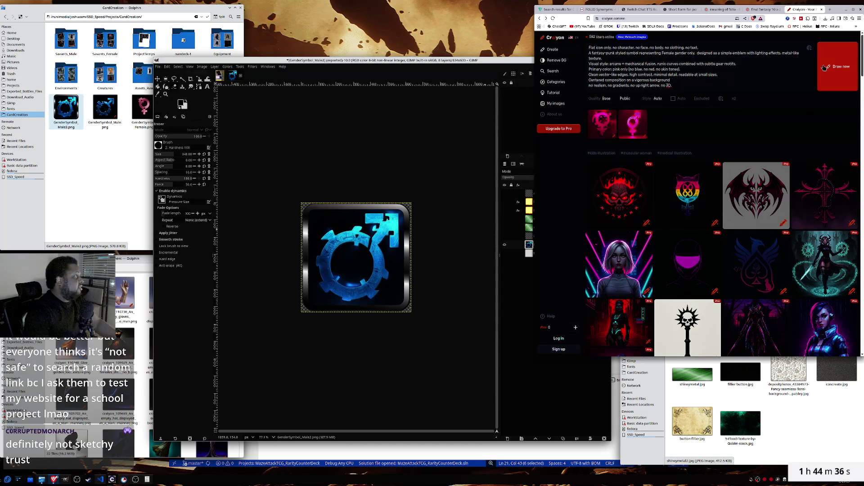
left_click(838, 66)
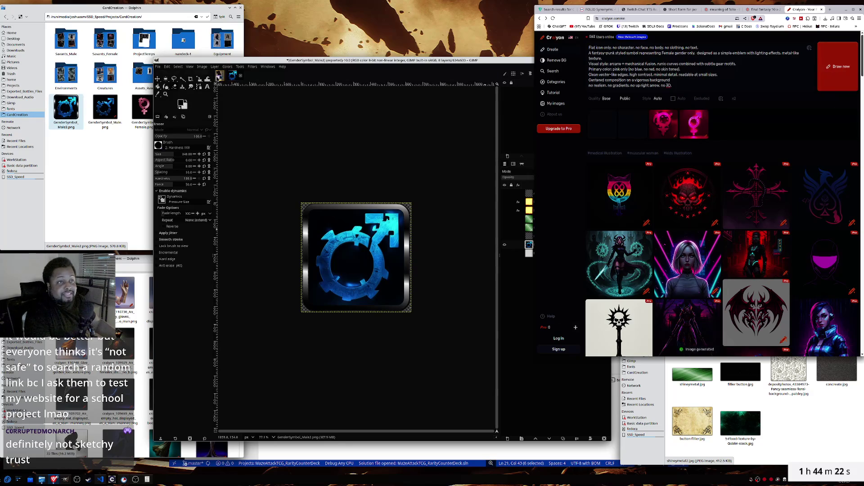
left_click(219, 75)
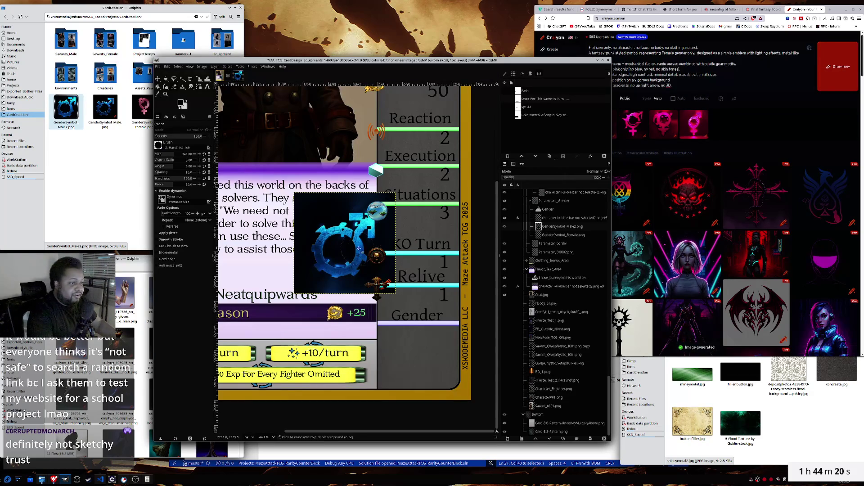
- Delete the old GenderSymbol_Male2 layer and drag the blue symbol PNG in as a new layer
right_click(555, 230)
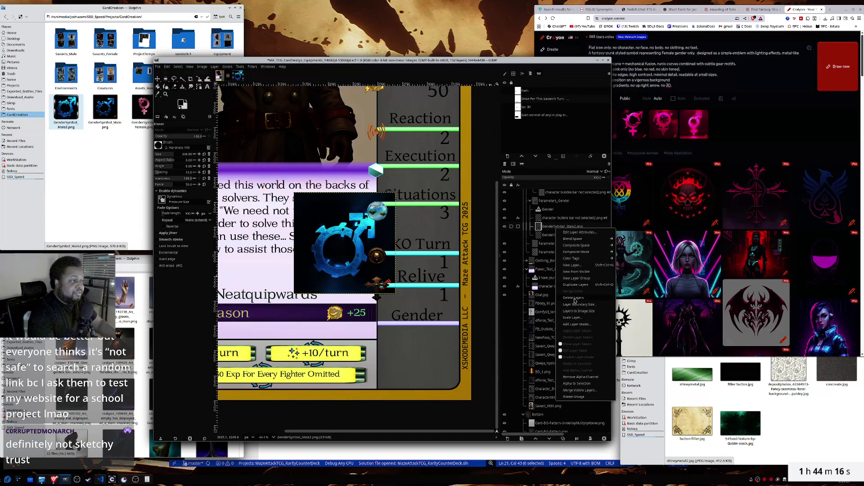
left_click(575, 299)
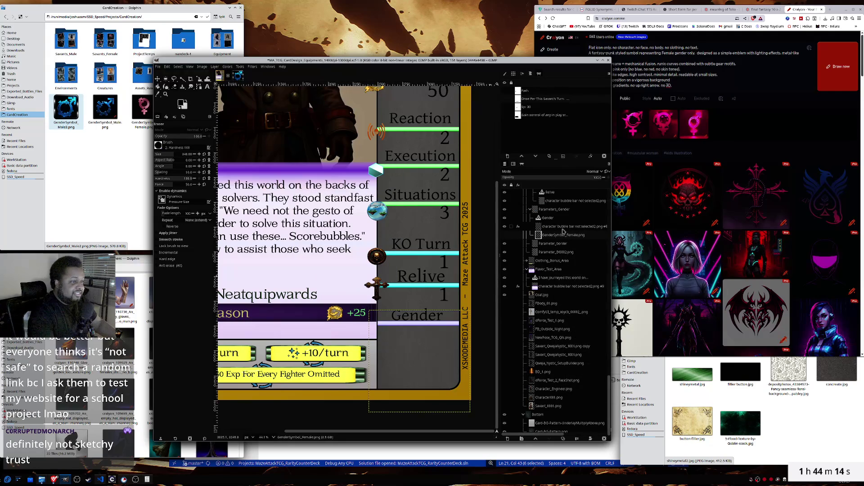
left_click(505, 235)
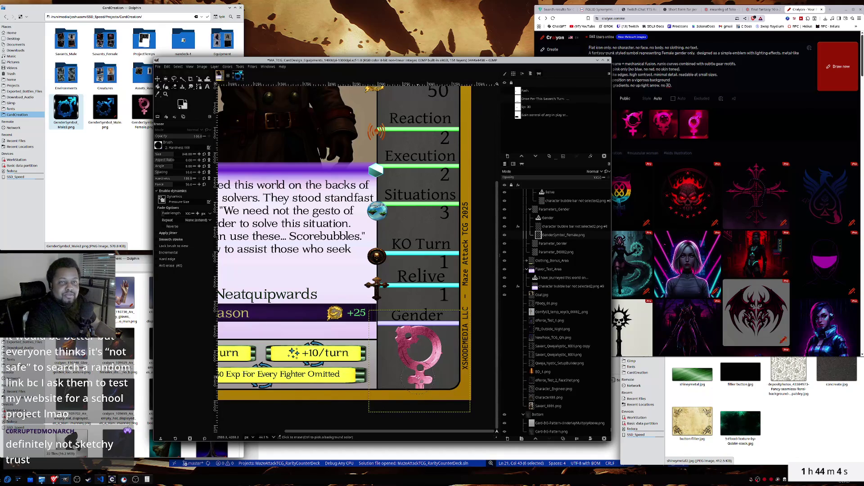
left_click(504, 235)
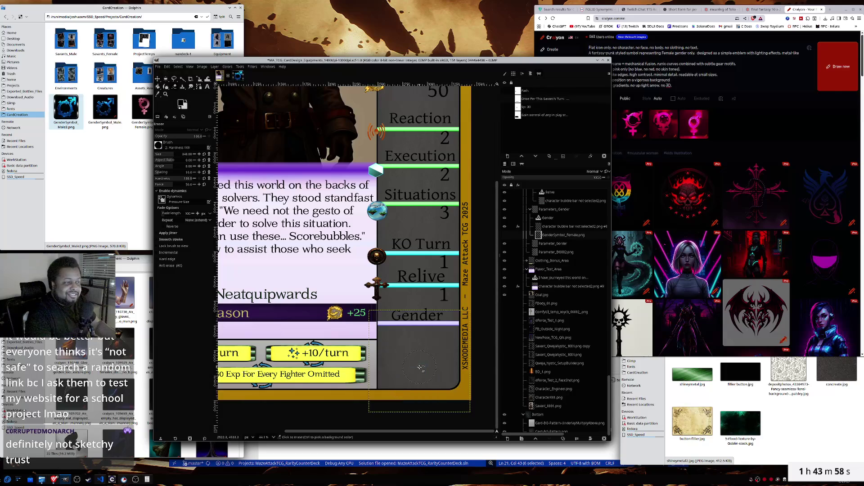
left_click_drag(65, 109, 405, 361)
- Move the blue symbol into the Gender slot and scale it to height 53 with locked ratio
key("m")
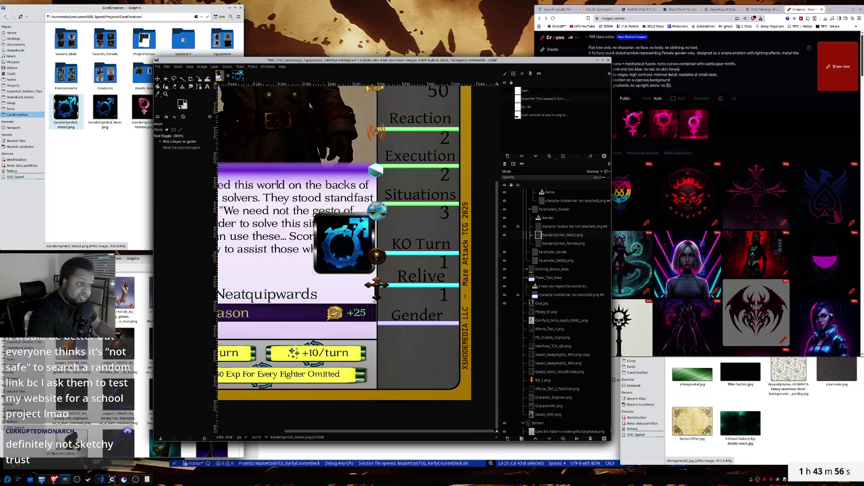
left_click_drag(323, 215, 397, 332)
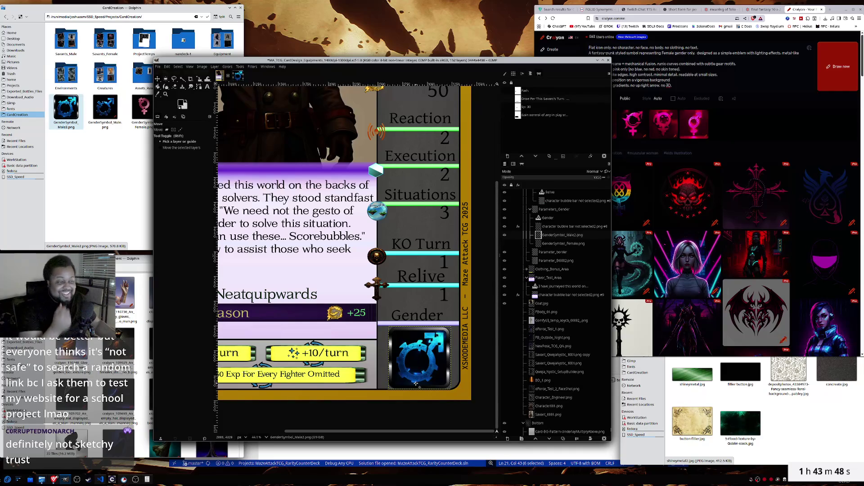
key("shift+s")
left_click(417, 383)
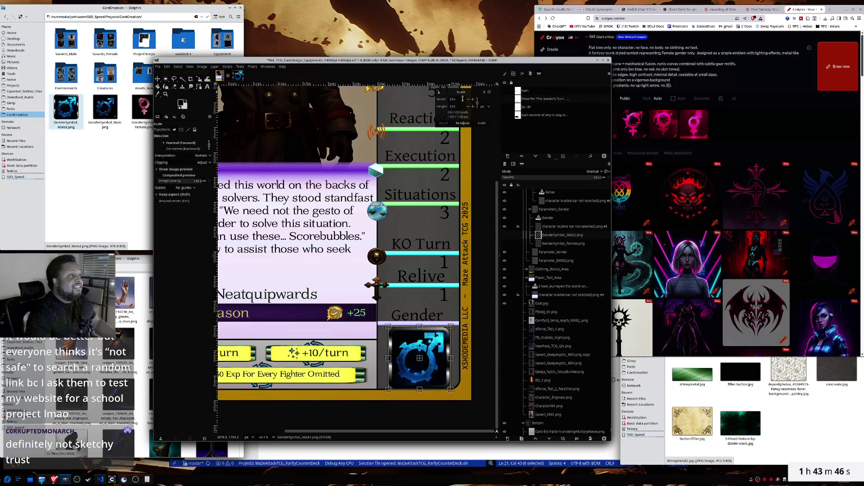
type("530")
key("Tab")
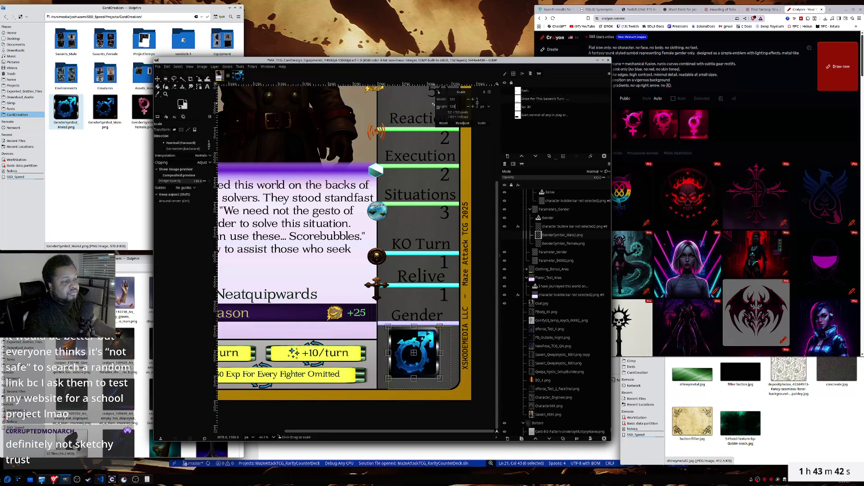
left_click_drag(414, 355, 419, 360)
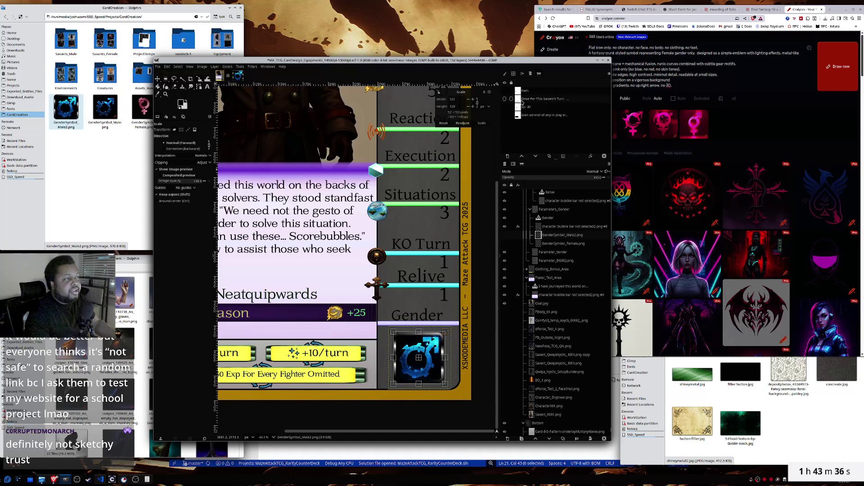
left_click(481, 123)
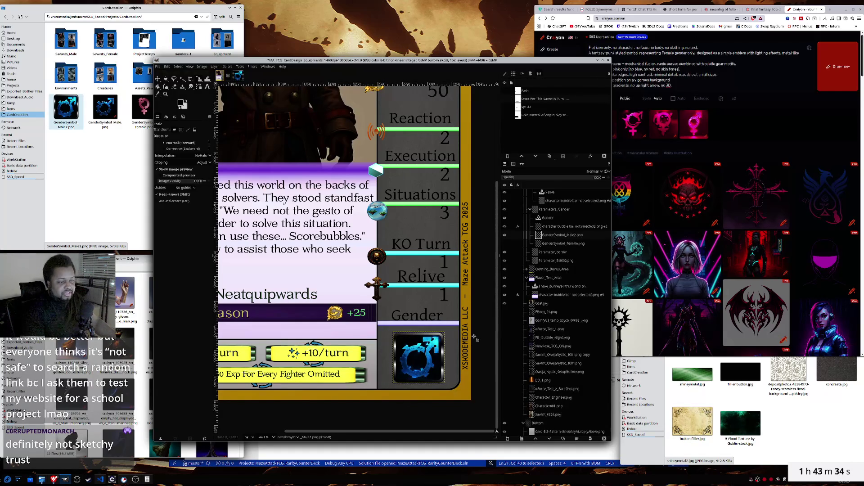
- Zoom out over the whole Coat of Justice card and select the bubble bar, Parameters_Gender and Bottom layers
scroll(473, 342, "down", 3)
scroll(474, 335, "up", 2)
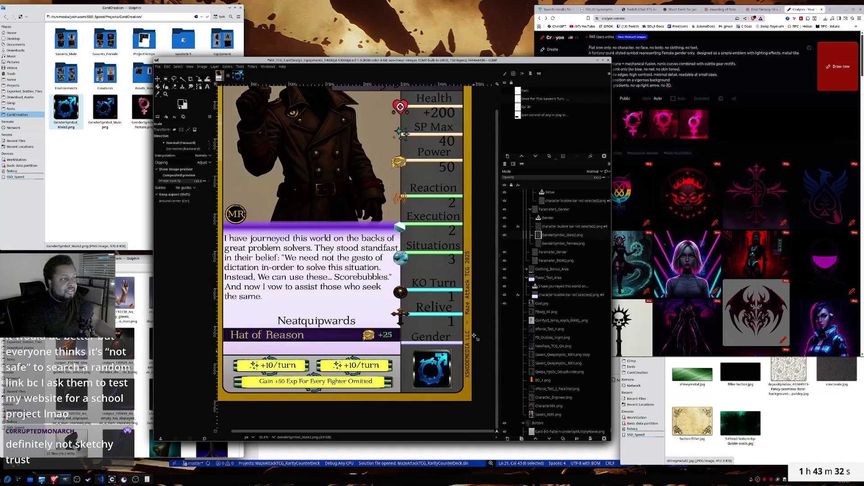
scroll(473, 335, "down", 1)
scroll(473, 335, "up", 2)
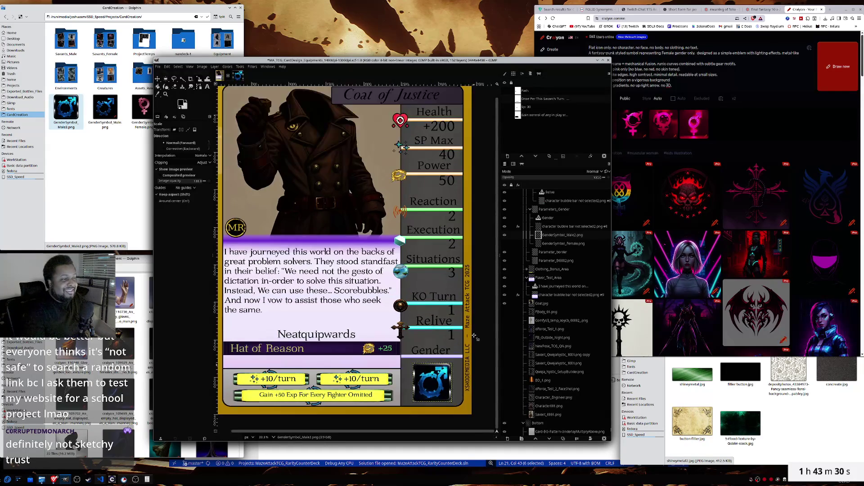
scroll(474, 336, "up", 1)
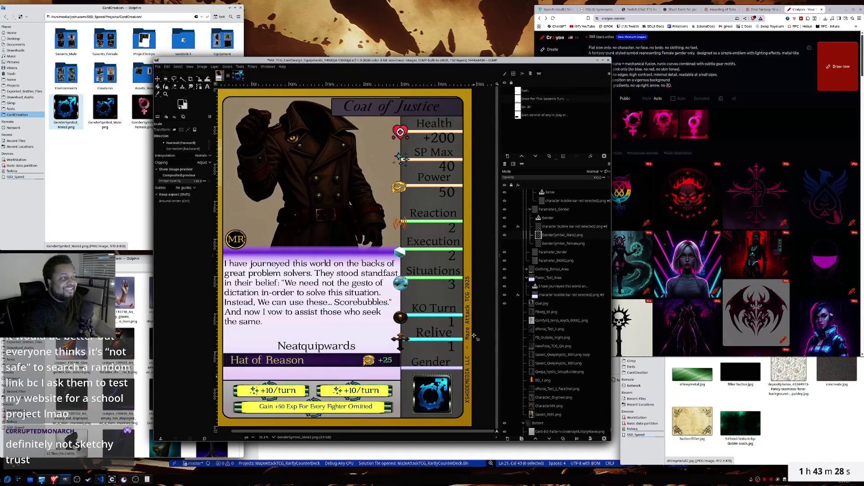
scroll(481, 435, "left", 1)
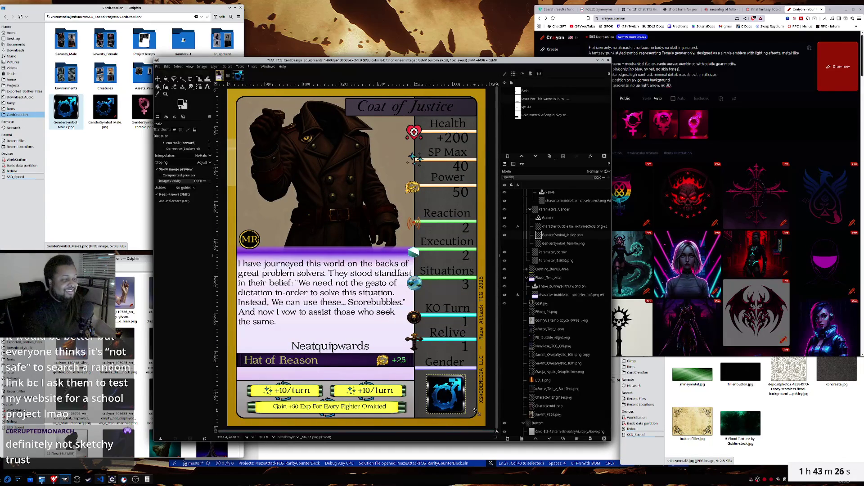
left_click(568, 226)
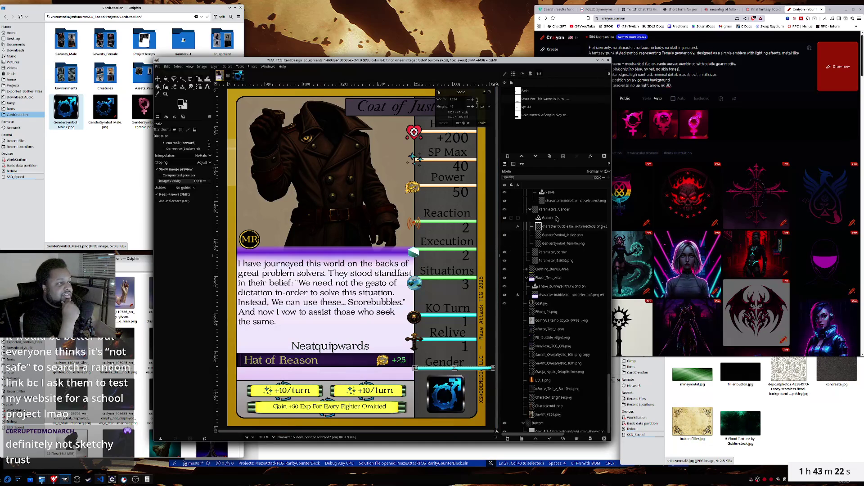
left_click(158, 79)
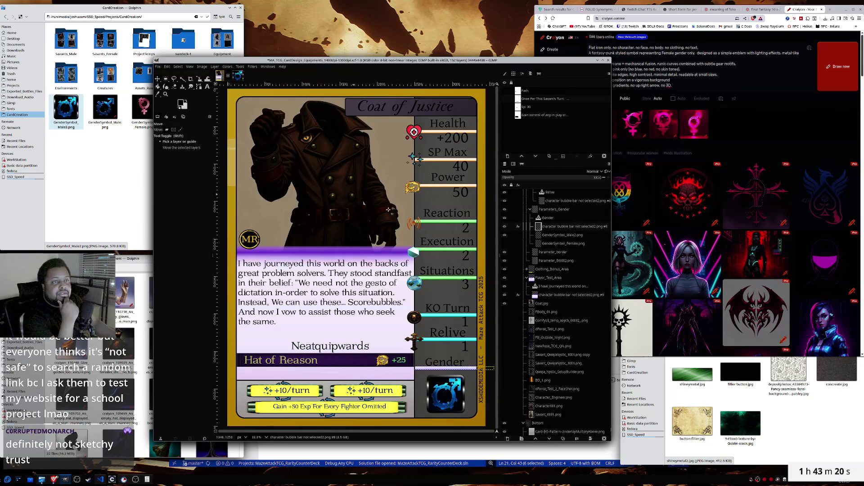
left_click(557, 210)
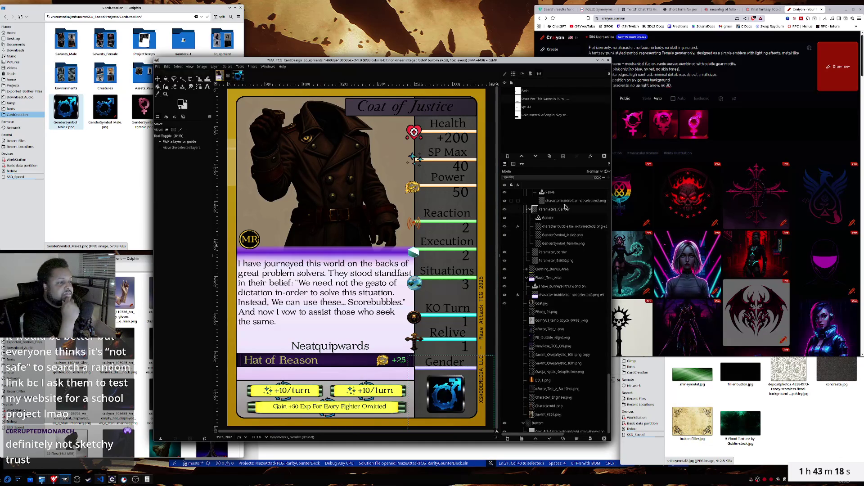
left_click(553, 423)
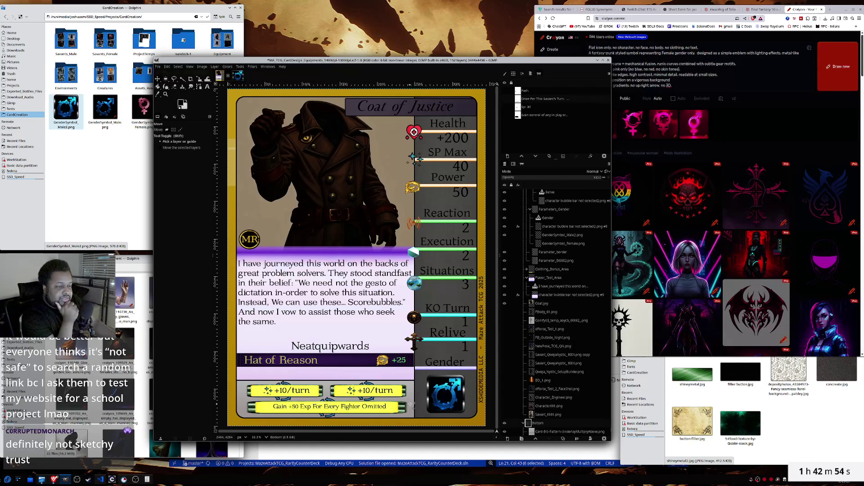
- Inspect the Gain +50 Exp text without changing it, then bring the Craiyon window forward
key("t")
left_click(388, 408)
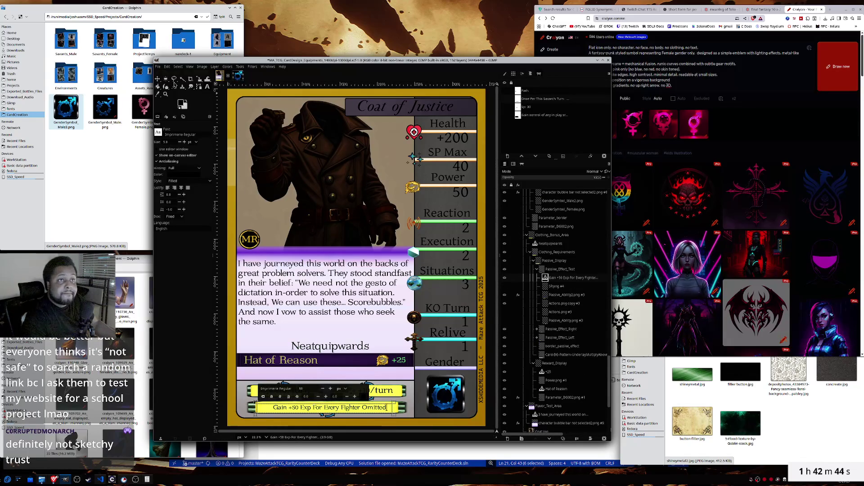
left_click(157, 79)
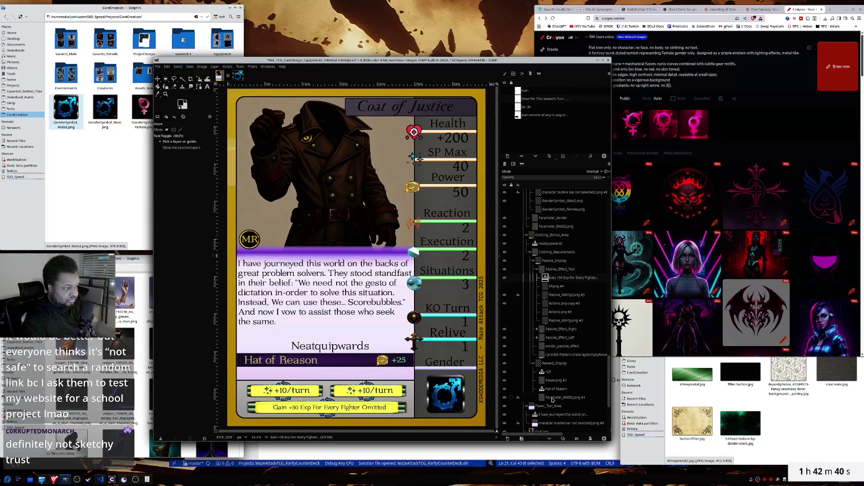
scroll(555, 382, "down", 5)
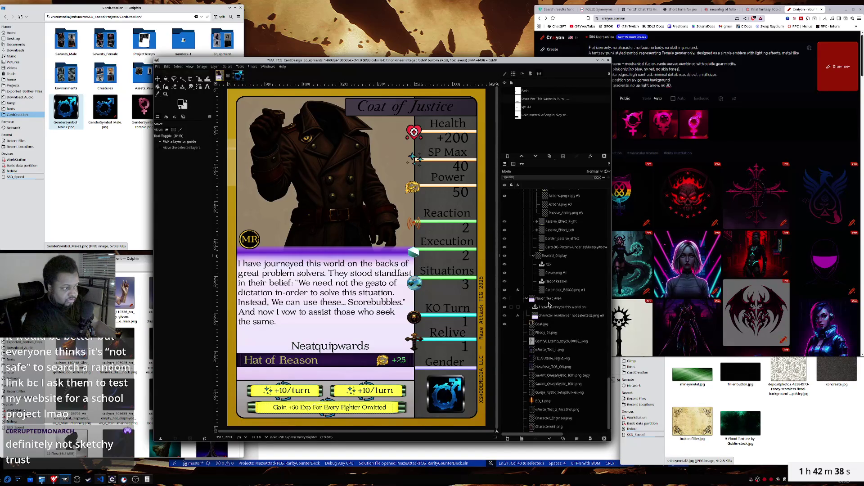
scroll(551, 351, "down", 2)
left_click(545, 416)
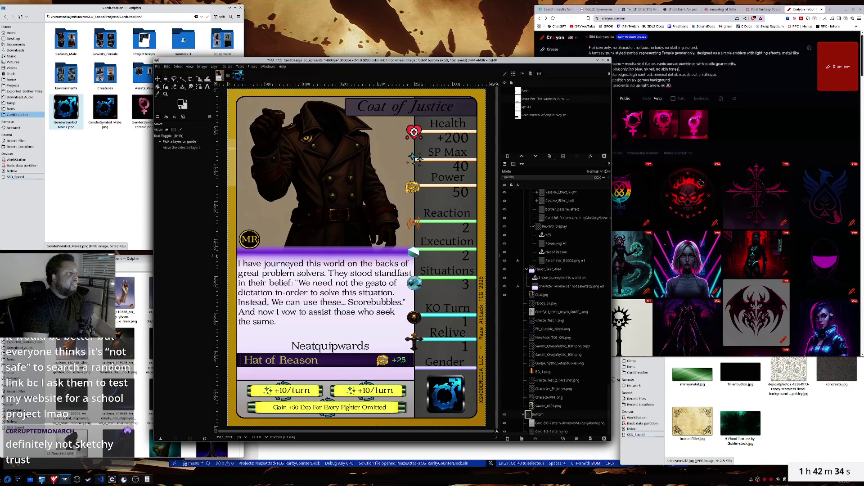
left_click(729, 40)
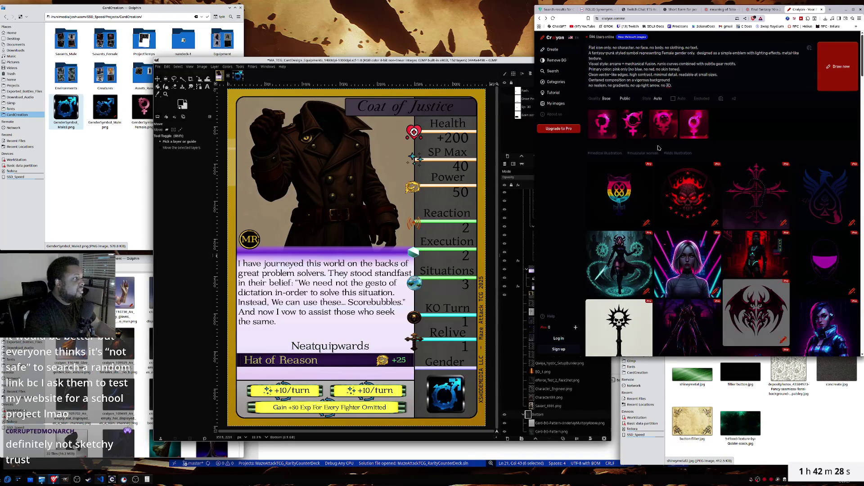
- Regenerate with 'calm' replacing 'vigorous', pass the Cloudflare check, and open a pink Venus result
left_click(820, 77)
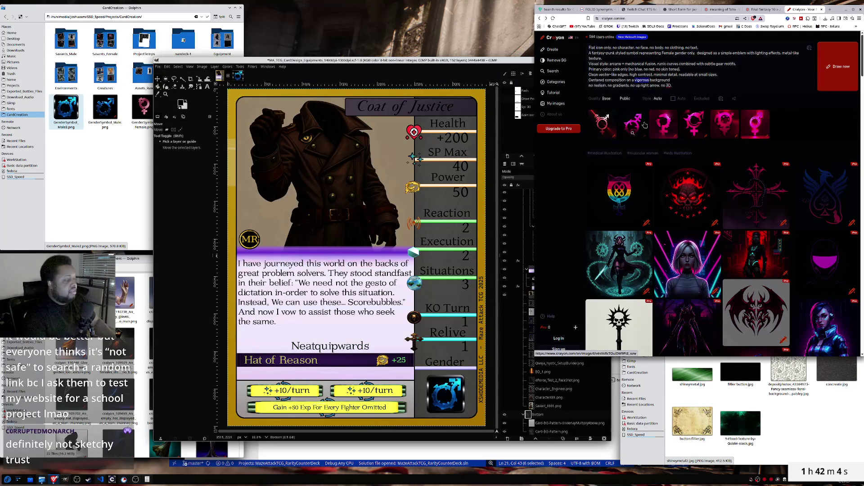
type("calmin")
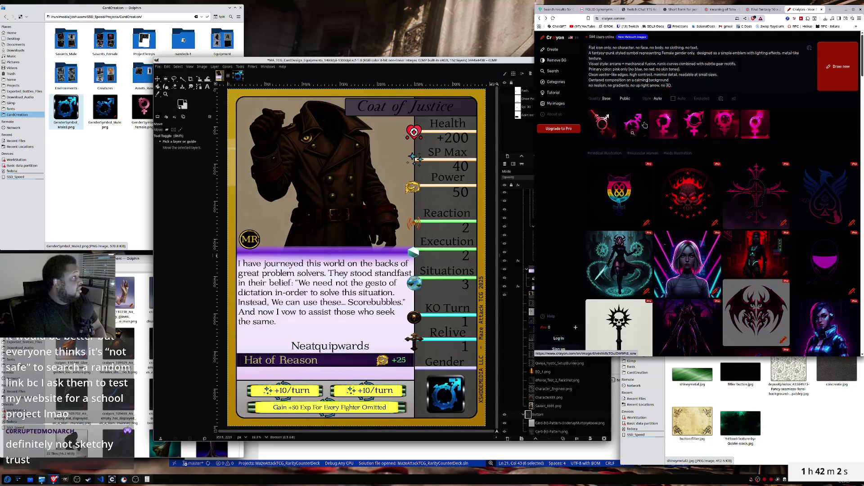
left_click(837, 66)
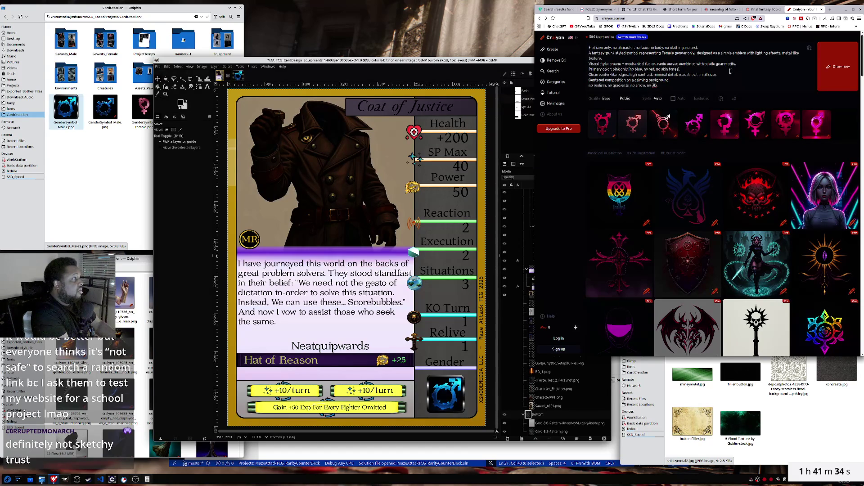
left_click(838, 66)
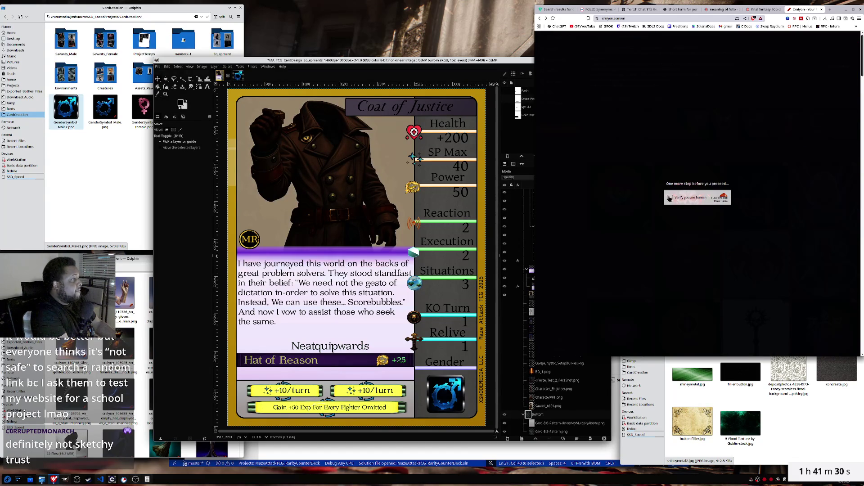
left_click(670, 198)
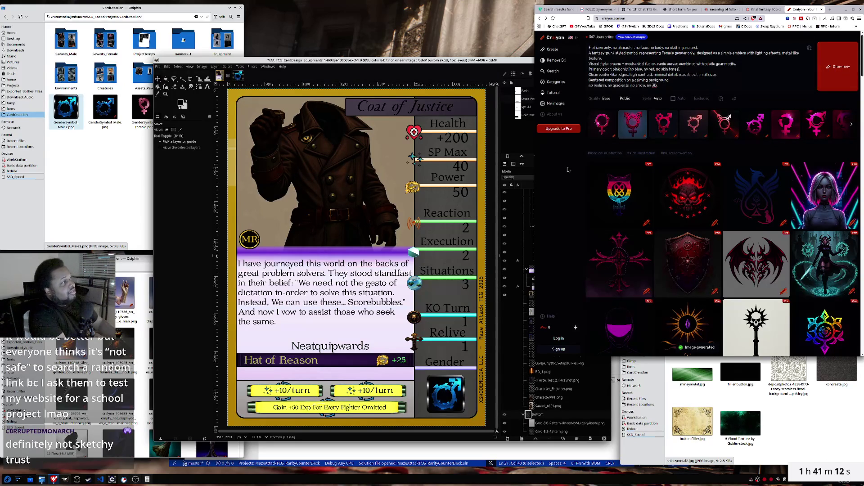
left_click(602, 122)
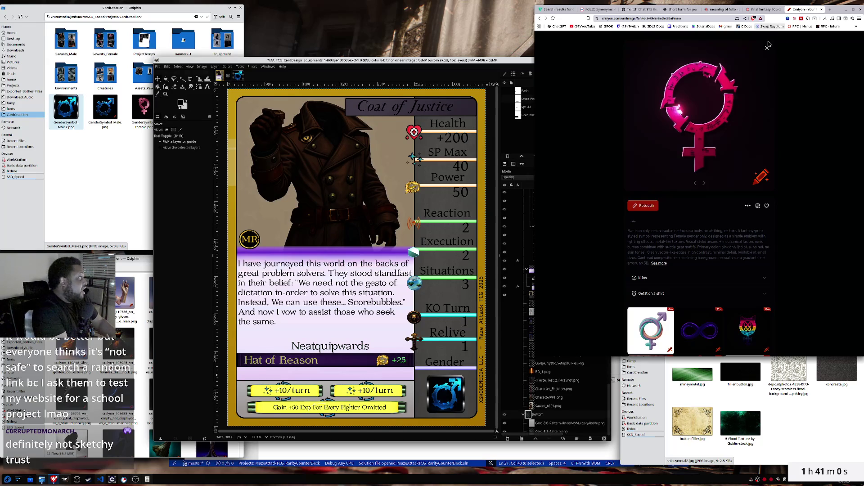
- Free-download the pink Venus image as GenderSymbol_Female2.png into CardCreation and close the viewer
left_click(758, 206)
left_click(753, 186)
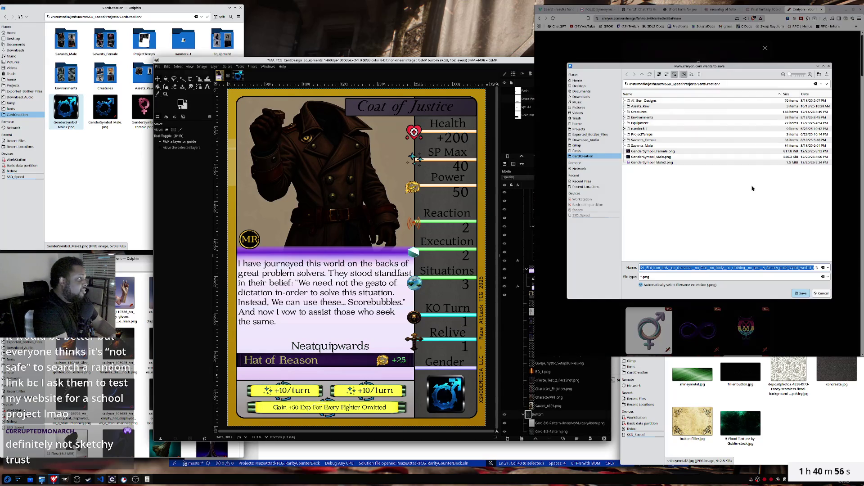
left_click(662, 151)
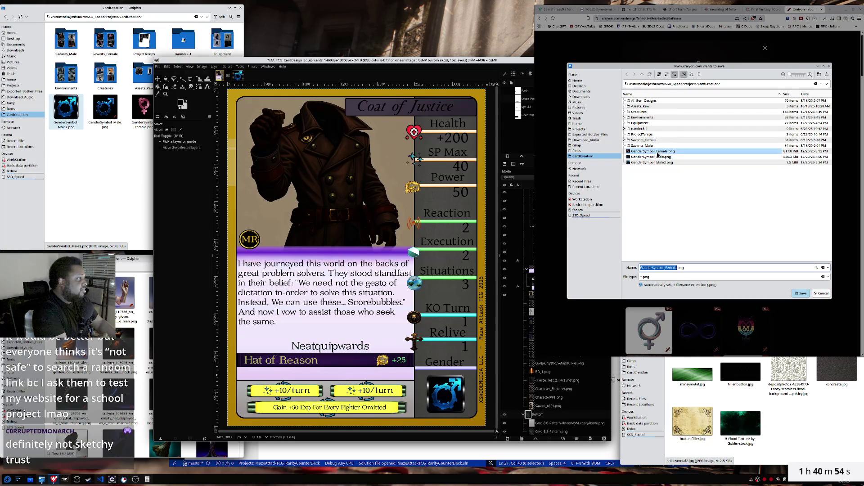
left_click(677, 267)
type("2")
key("Return")
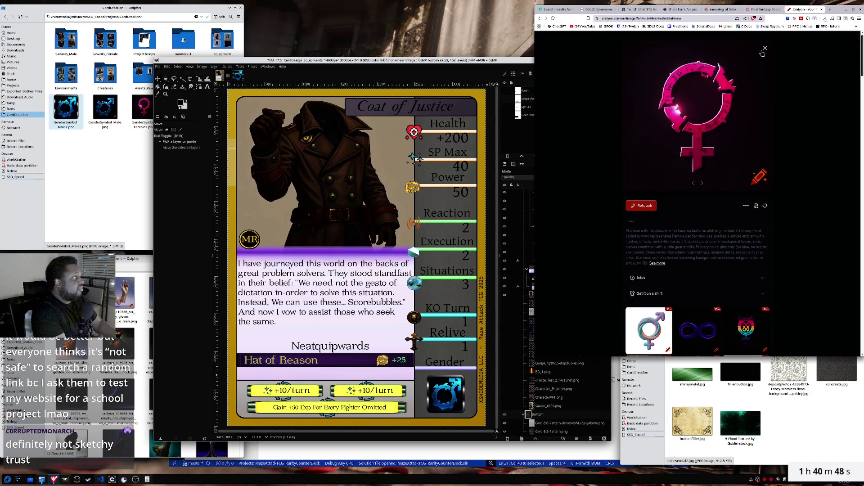
left_click(766, 49)
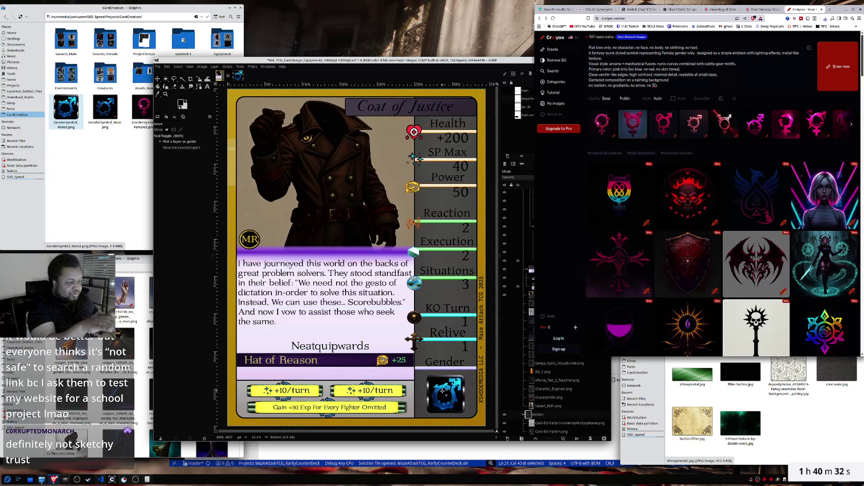
- Generate another batch of pink symbols in Craiyon and preview one result
scroll(445, 402, "up", 2)
scroll(445, 402, "up", 1)
scroll(445, 402, "down", 2)
scroll(445, 402, "down", 1)
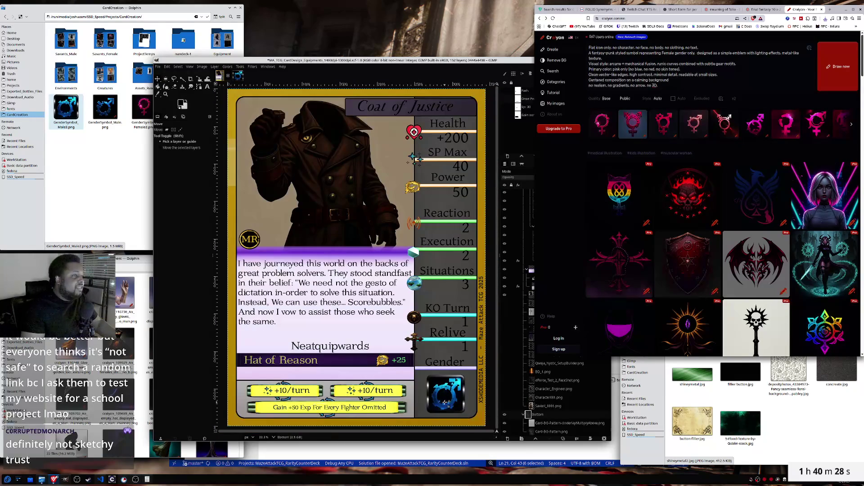
left_click(837, 66)
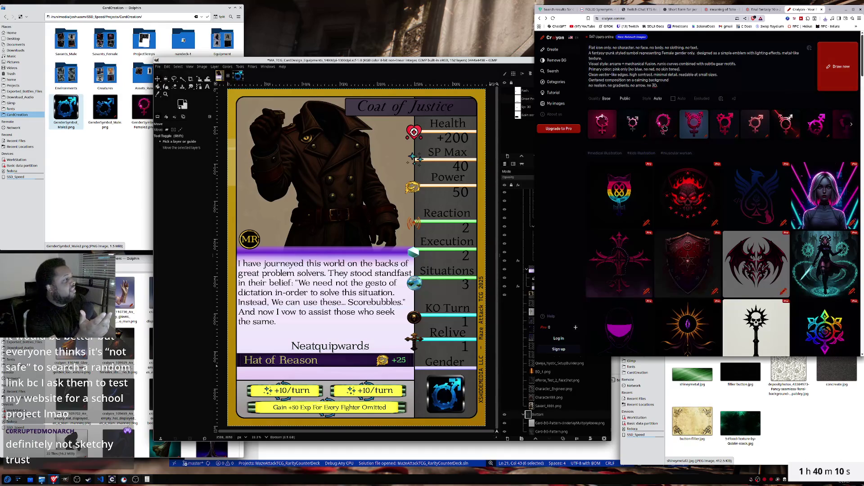
left_click(631, 122)
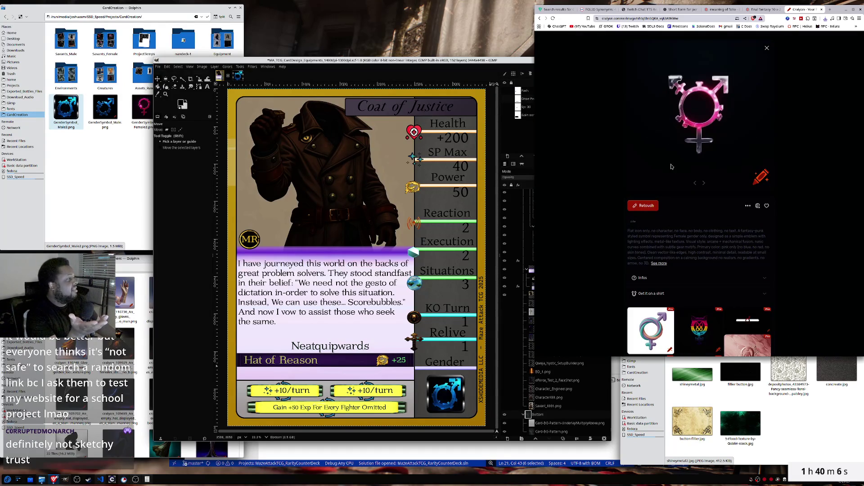
left_click(766, 48)
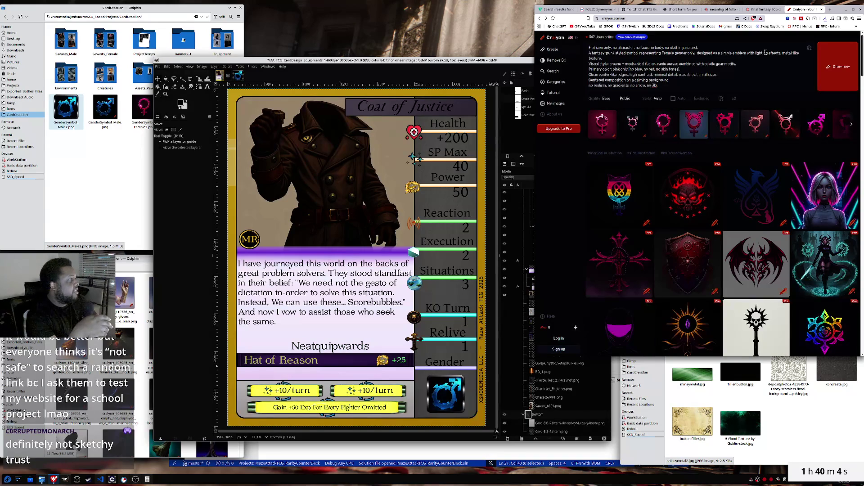
- Select and copy the full Craiyon prompt, then go to the ChatGPT conversation
left_click(675, 84)
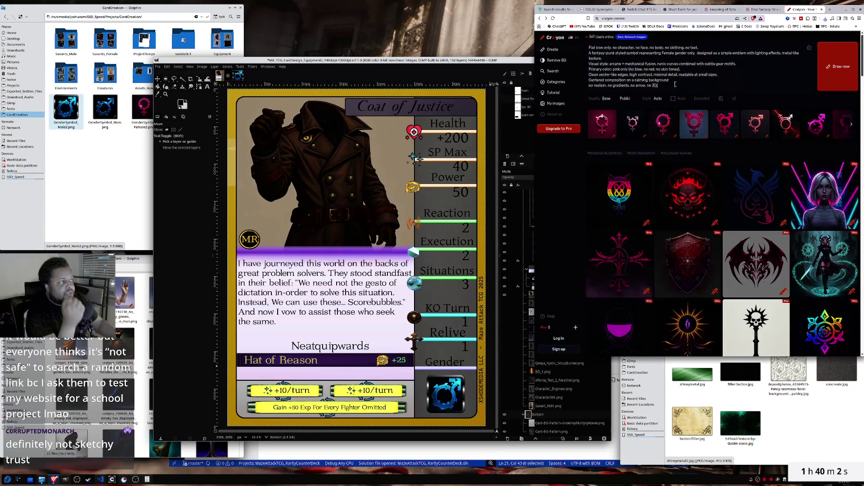
key("ctrl+a")
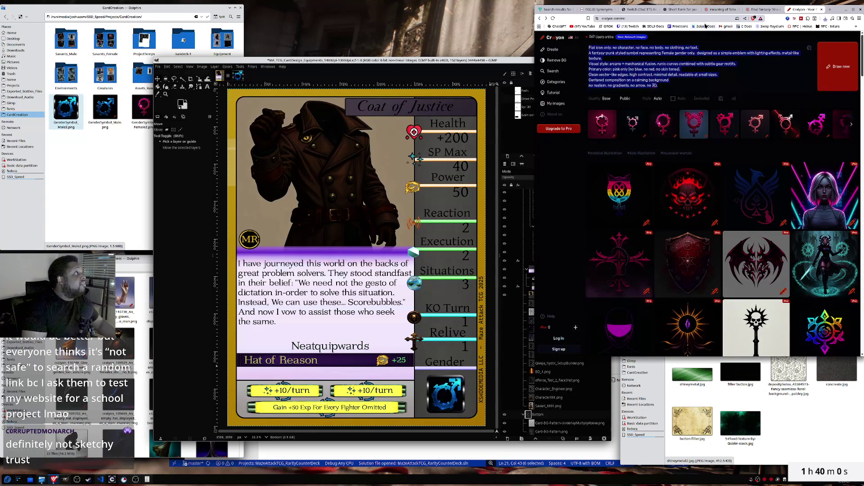
left_click(679, 9)
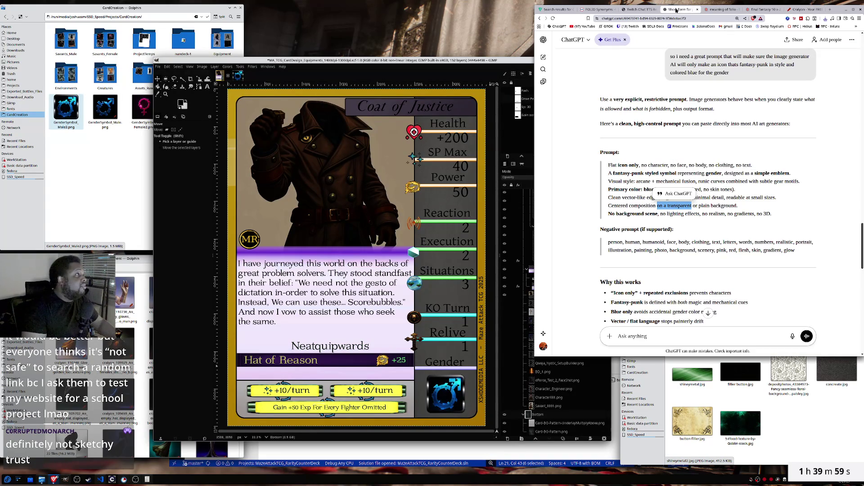
- Ask ChatGPT for only the down-cross female symbol, pasting the current Craiyon prompt below the request
left_click(630, 336)
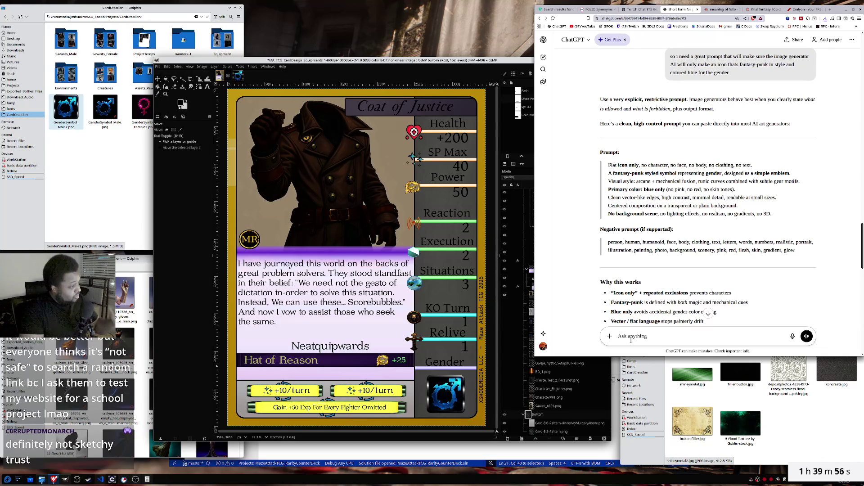
type("th")
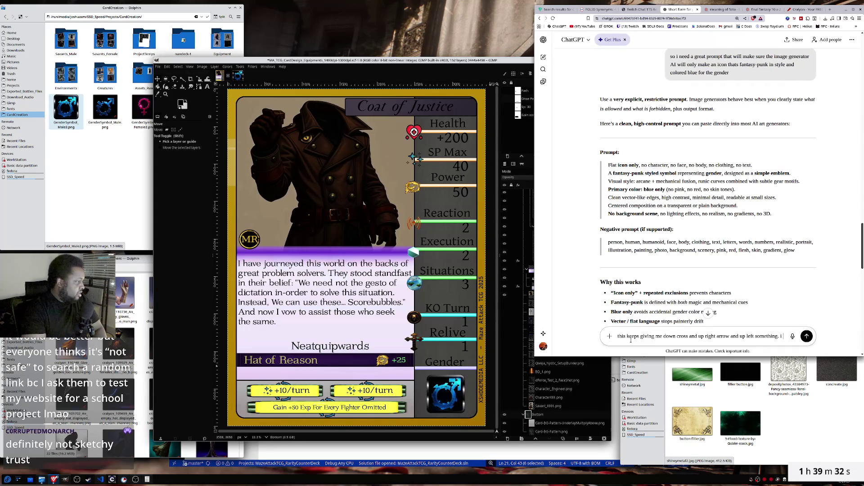
type("only want it to give the down ")
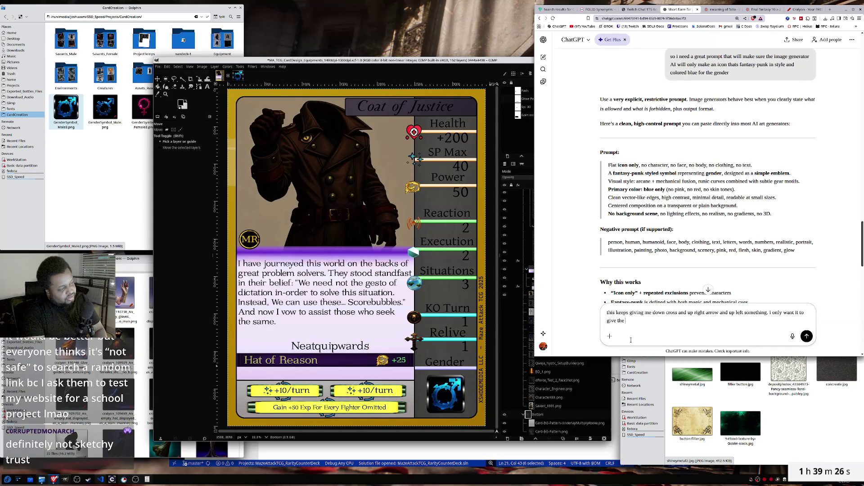
type("cross ")
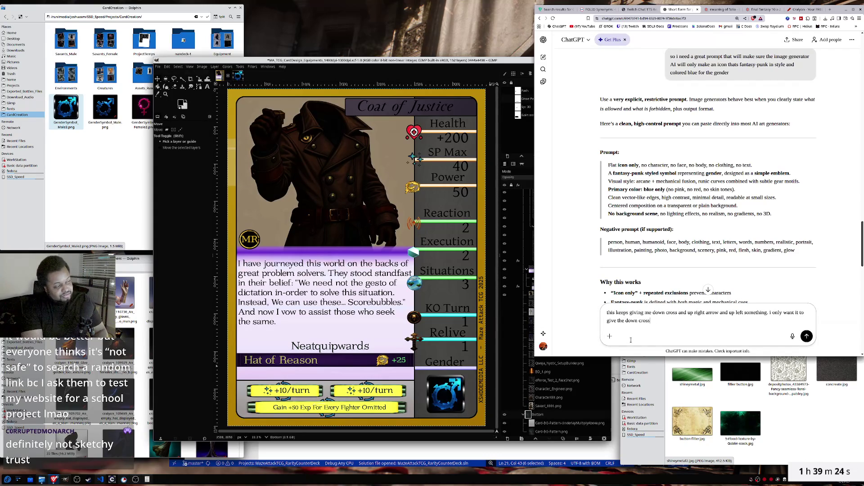
type("symb")
type("ol")
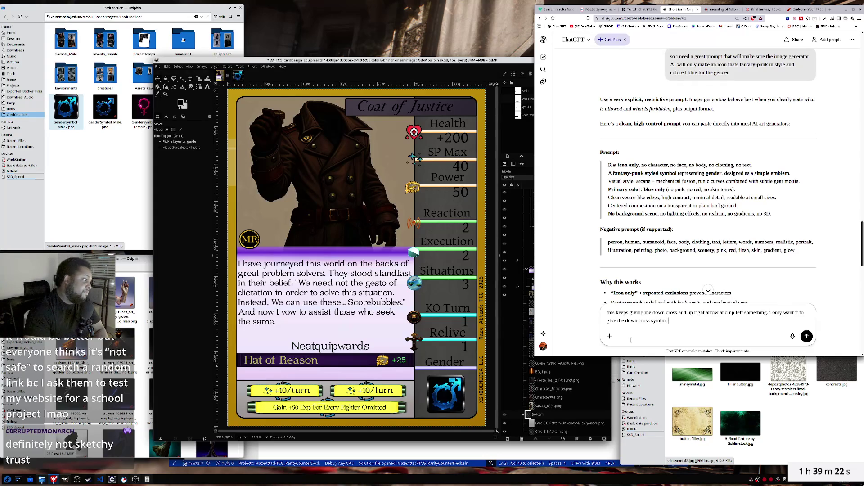
type(" for female")
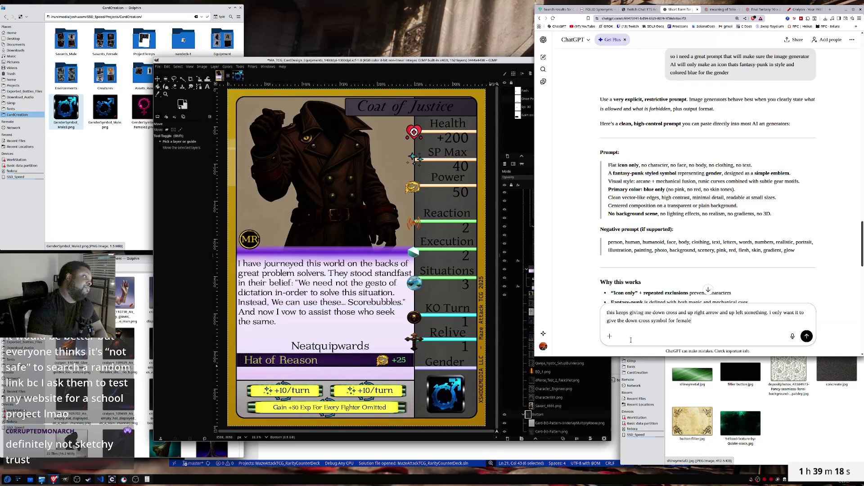
type("s.")
key("shift+Return")
key("shift+Return")
type("\"")
key("ctrl+v")
key("Return")
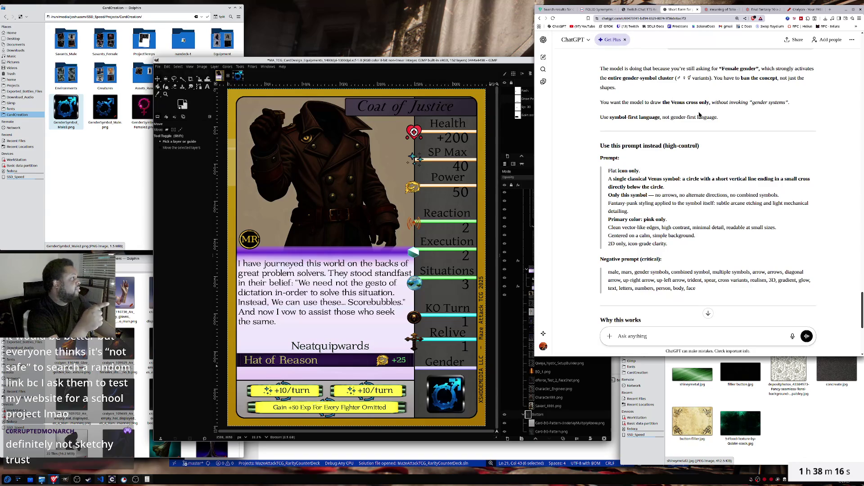
- Dock the separate Craiyon window back into the main browser beside the other pages
left_click(800, 9)
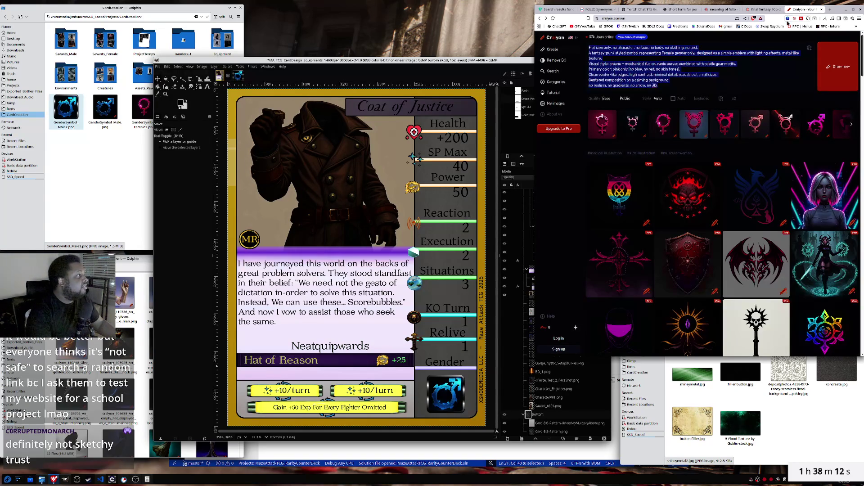
left_click_drag(802, 10, 184, 87)
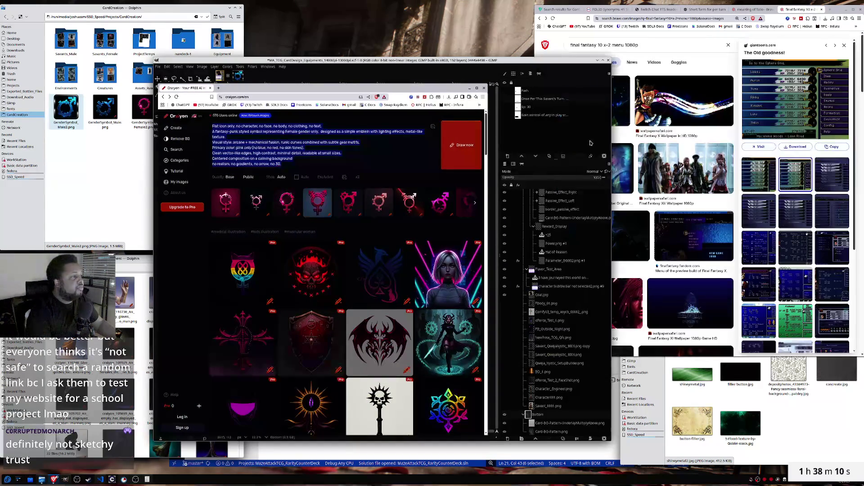
left_click(704, 9)
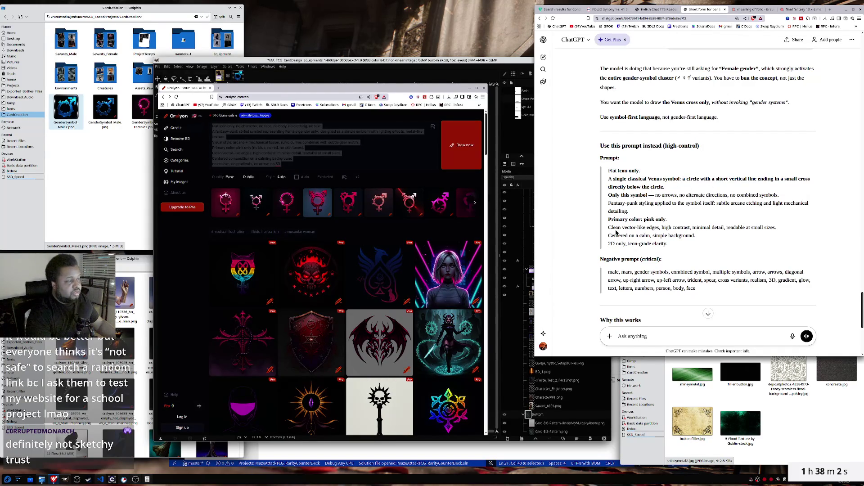
left_click(179, 88)
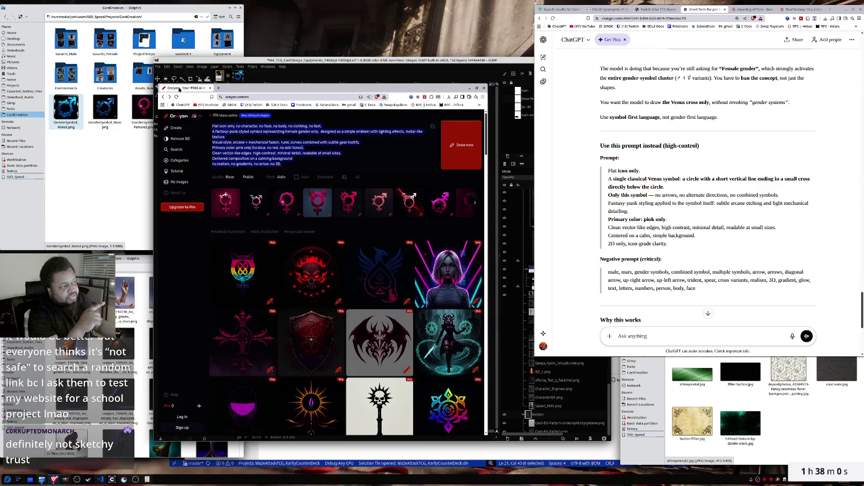
left_click_drag(179, 88, 697, 13)
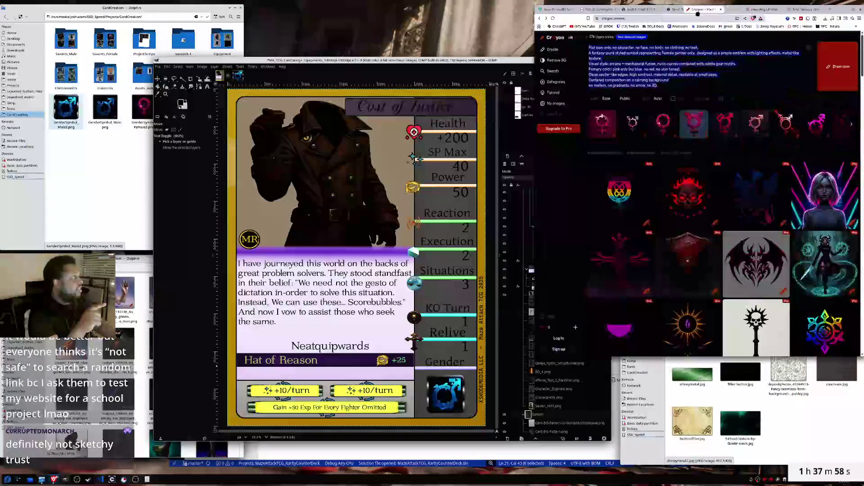
left_click_drag(698, 13, 679, 18)
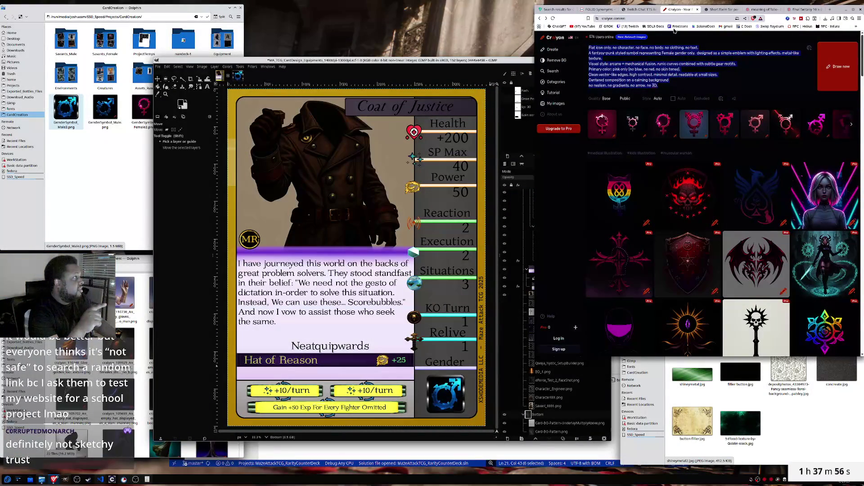
- Select 'Female gender' in the Craiyon prompt, then select ChatGPT's suggested Venus-only prompt
left_click(654, 58)
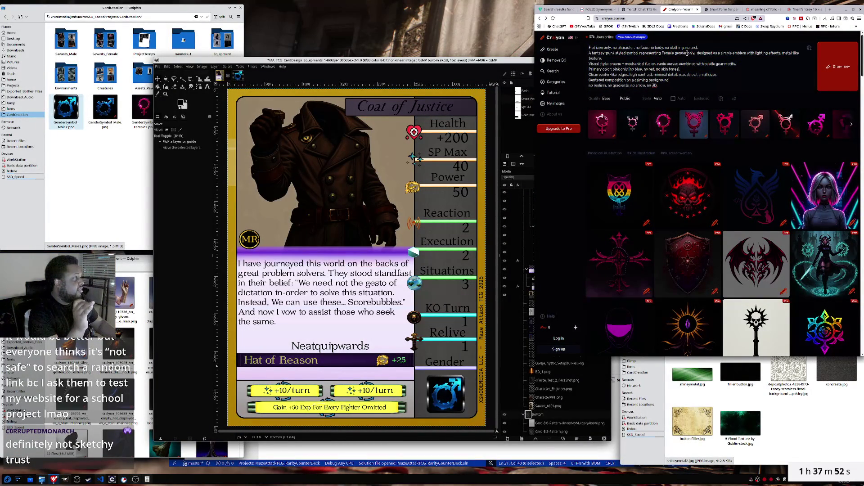
left_click_drag(676, 53, 661, 53)
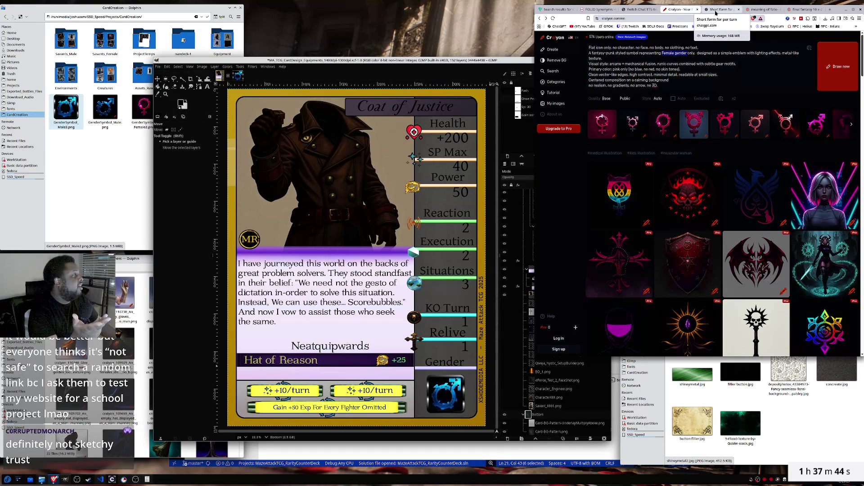
left_click(716, 11)
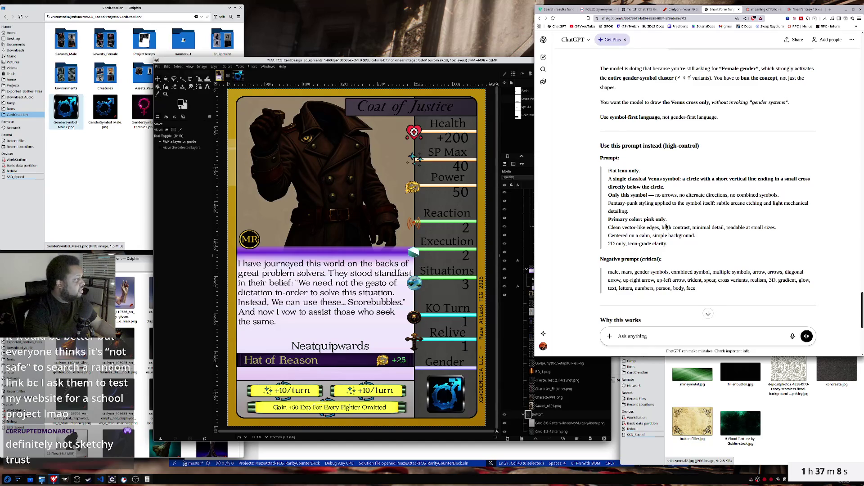
left_click_drag(669, 246, 608, 173)
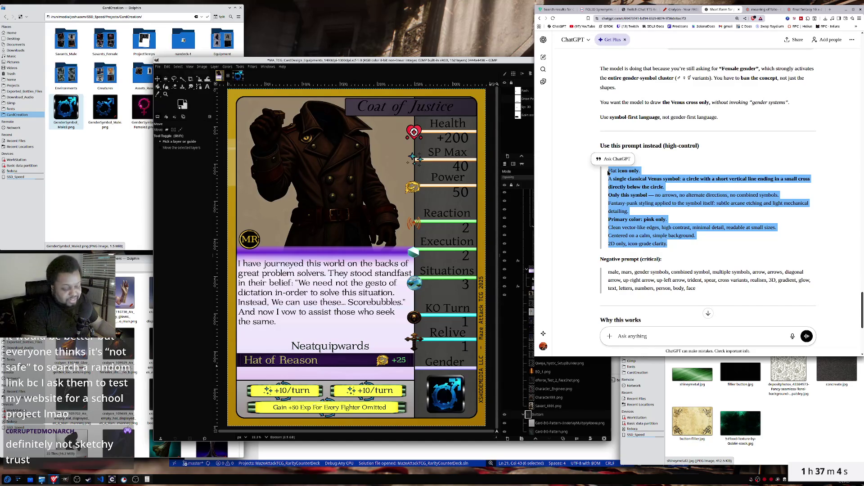
- Replace the Craiyon prompt with ChatGPT's Venus-only prompt and generate new pink symbol images
left_click(764, 10)
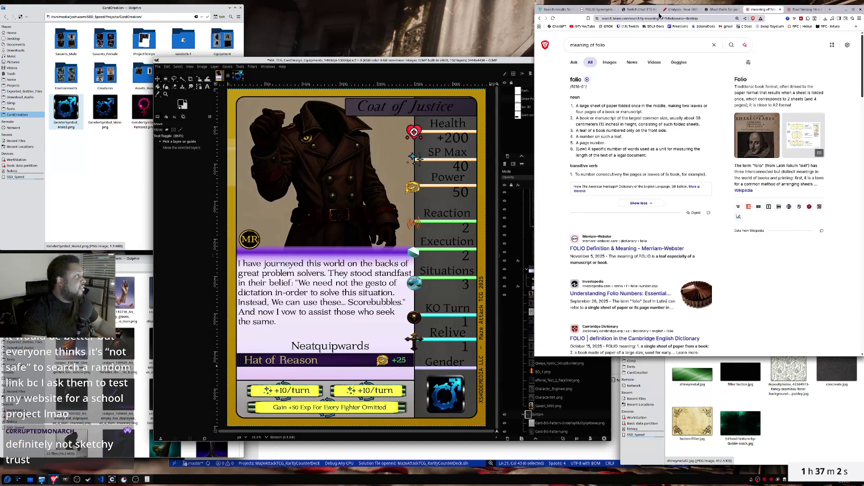
left_click(679, 9)
left_click(672, 74)
key("ctrl+a")
key("ctrl+v")
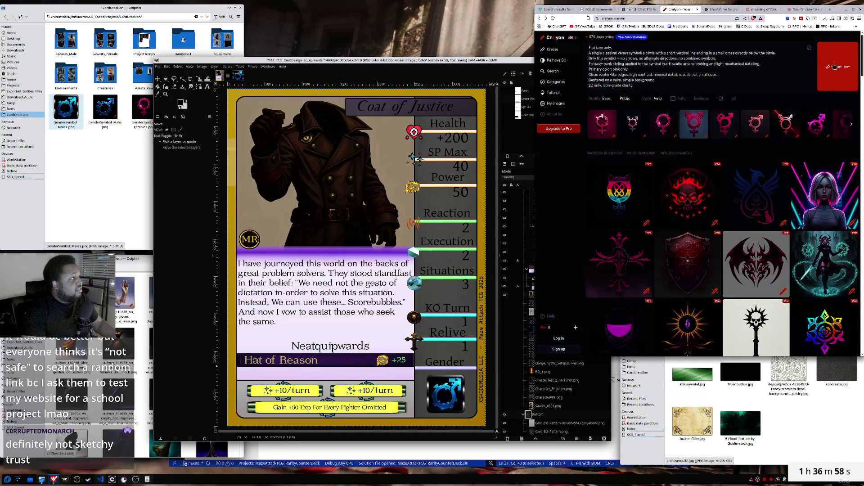
left_click(834, 67)
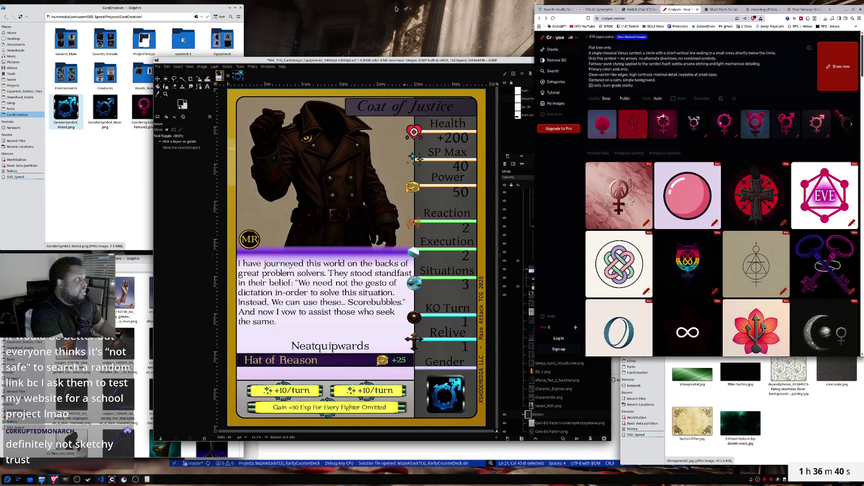
left_click(720, 9)
scroll(701, 176, "up", 5)
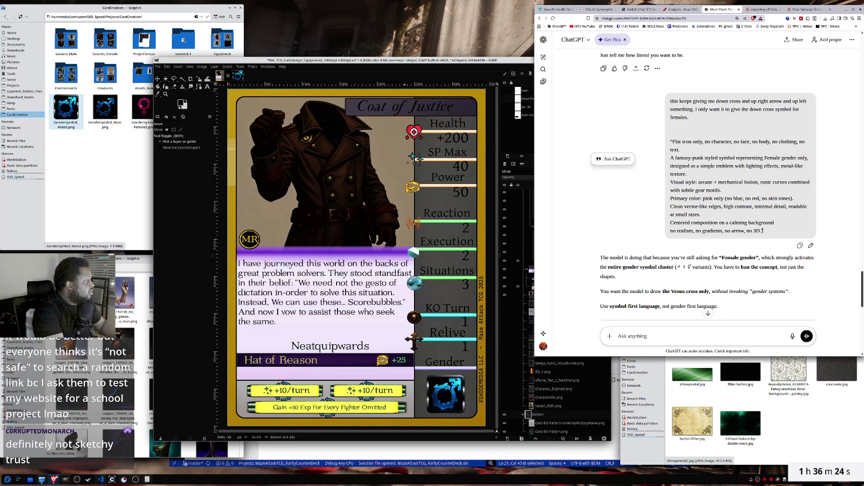
- Copy the earlier fantasy-punk Female gender prompt from the sent ChatGPT message
triple_click(763, 231)
left_click(759, 228)
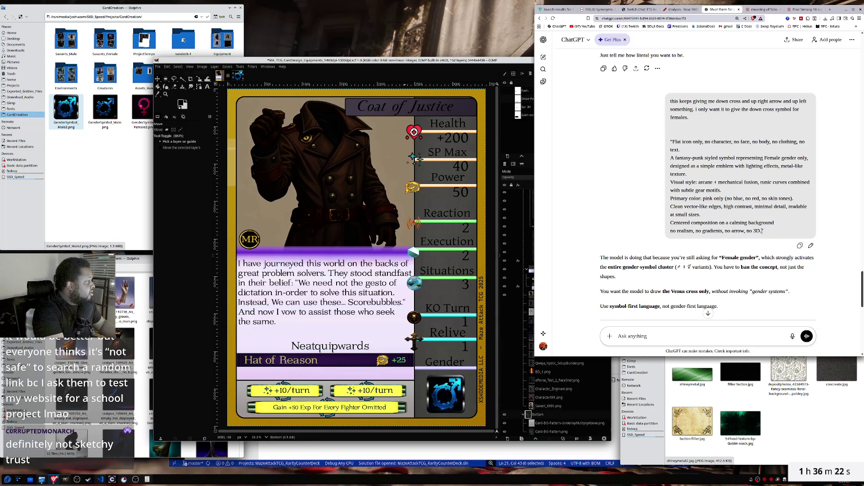
mouse_move(762, 230)
left_mouse_down()
mouse_move(698, 189)
mouse_move(672, 156)
left_mouse_up()
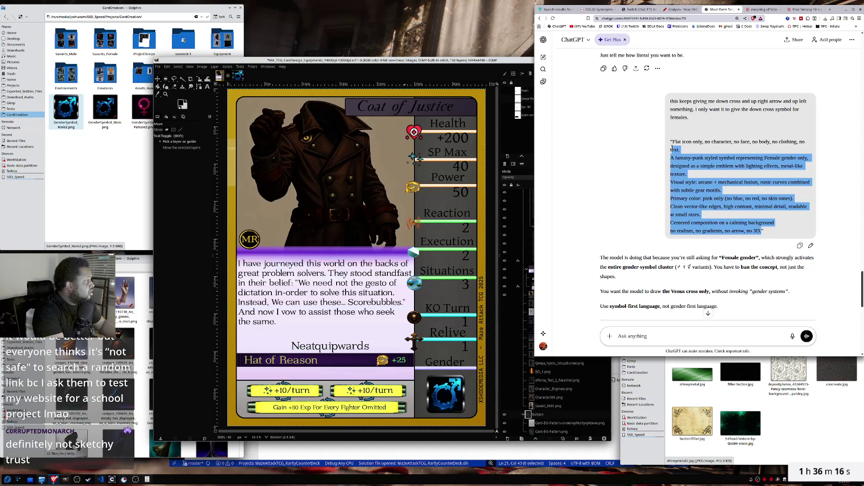
left_click_drag(672, 156, 673, 141)
right_click(677, 154)
left_click(685, 159)
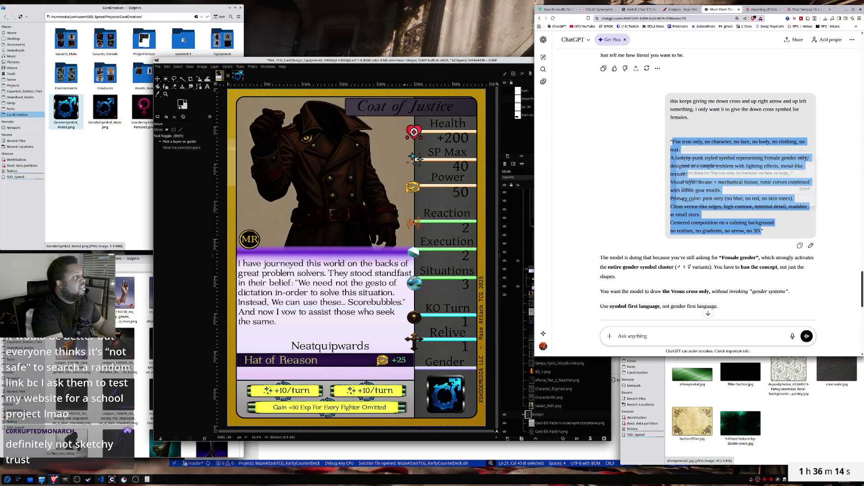
- Return to the Craiyon page and launch the KWrite text editor
left_click(674, 11)
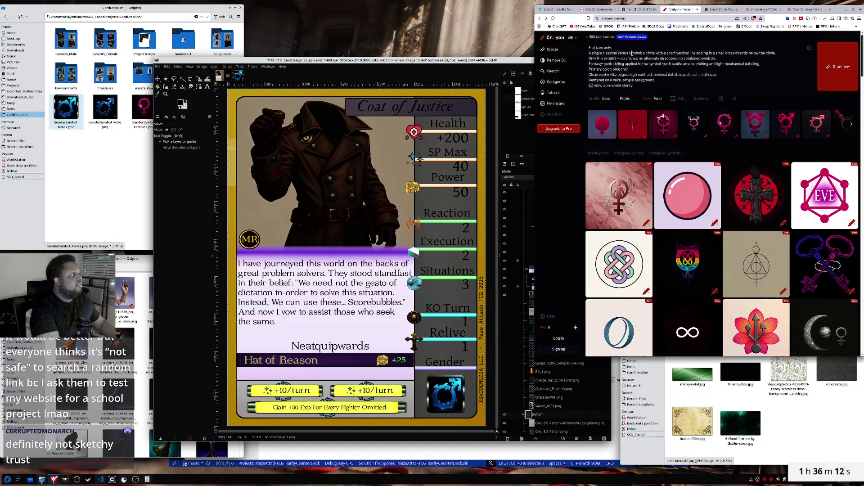
key("super")
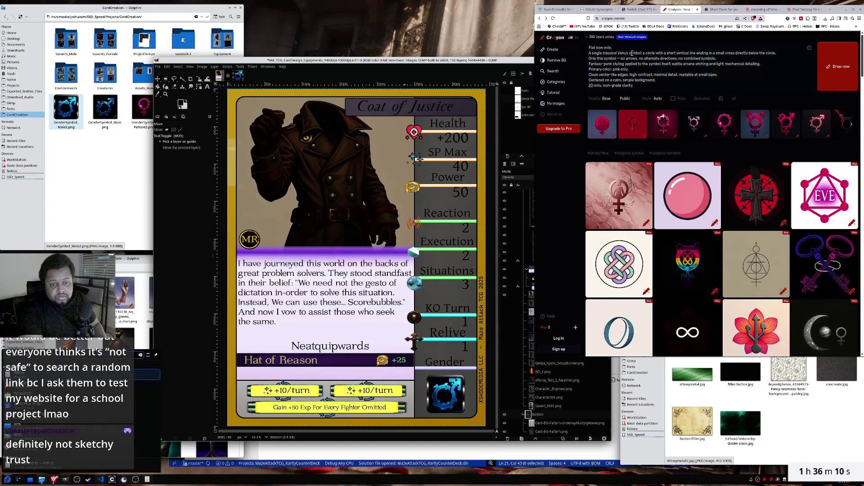
key("Return")
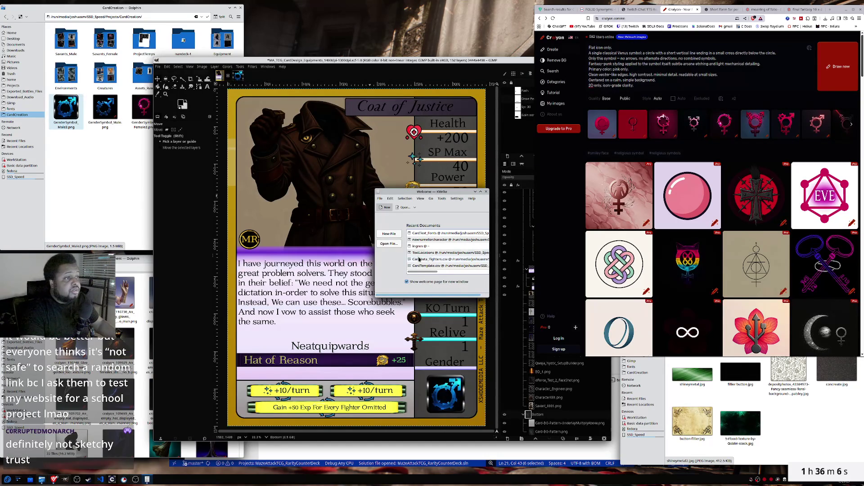
- Paste the earlier fantasy-punk Female gender prompt into a new, enlarged Kate document, then cut the Venus prompt from Craiyon
left_click(389, 233)
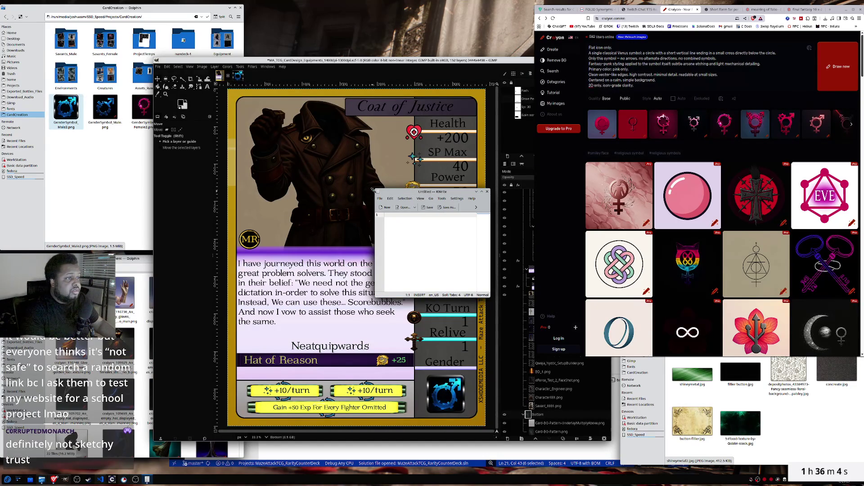
left_click_drag(373, 190, 228, 96)
key("ctrl+v")
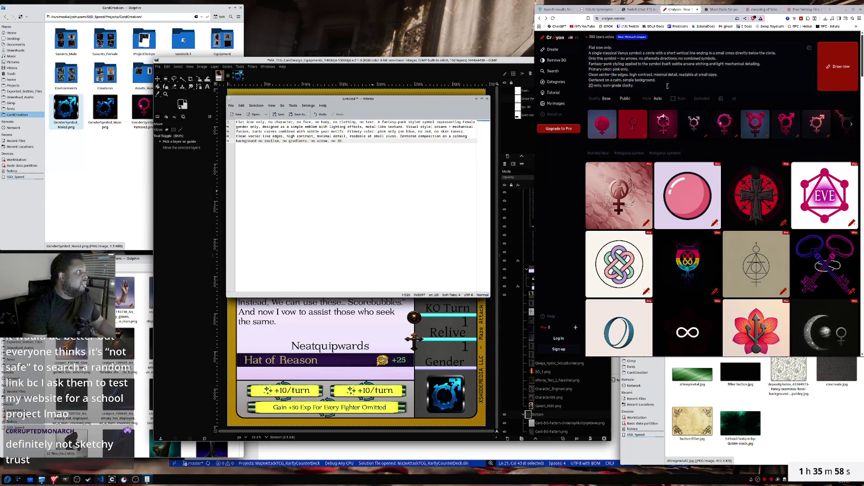
left_click_drag(668, 85, 555, 43)
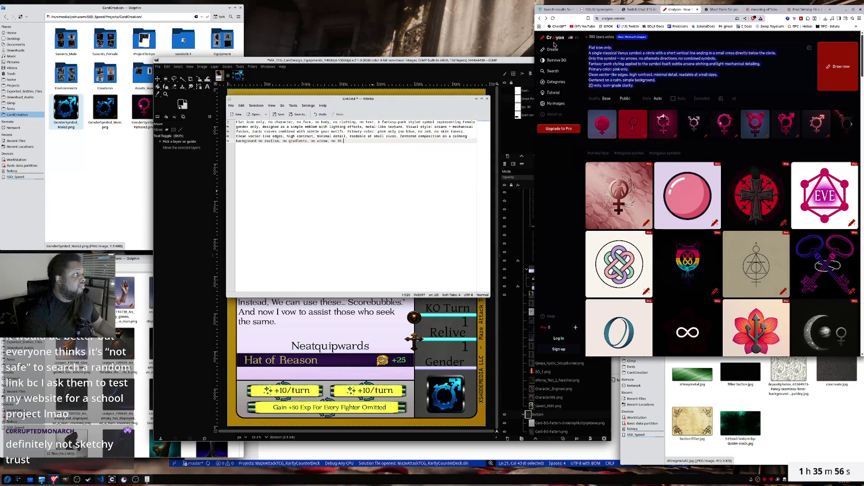
key("BackSpace")
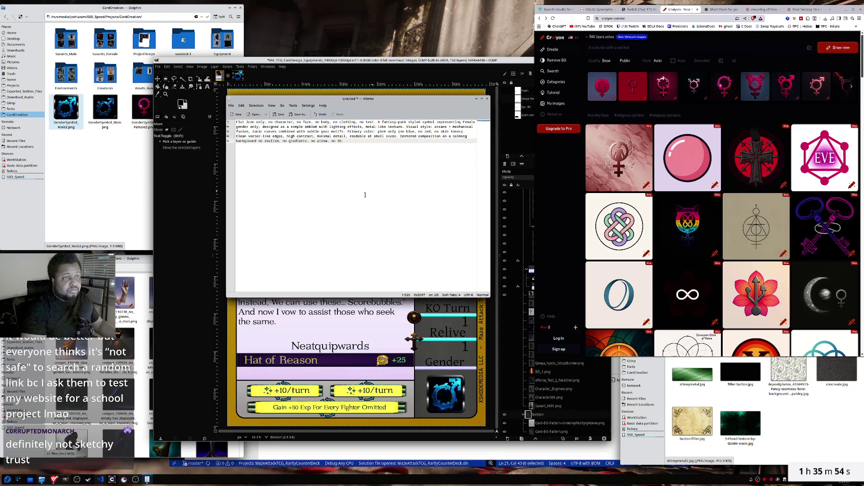
- Paste the Venus-symbol prompt below the earlier one, widen the window, and insert 'Venus' after 'styled' on line 1
key("Return")
key("Return")
key("Return")
key("Return")
key("Return")
key("ctrl+v")
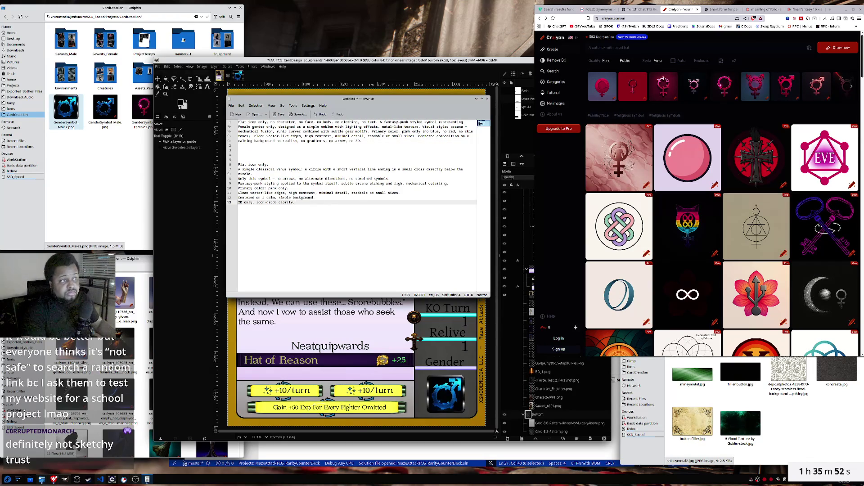
scroll(365, 195, "up", 5)
left_click_drag(490, 297, 700, 305)
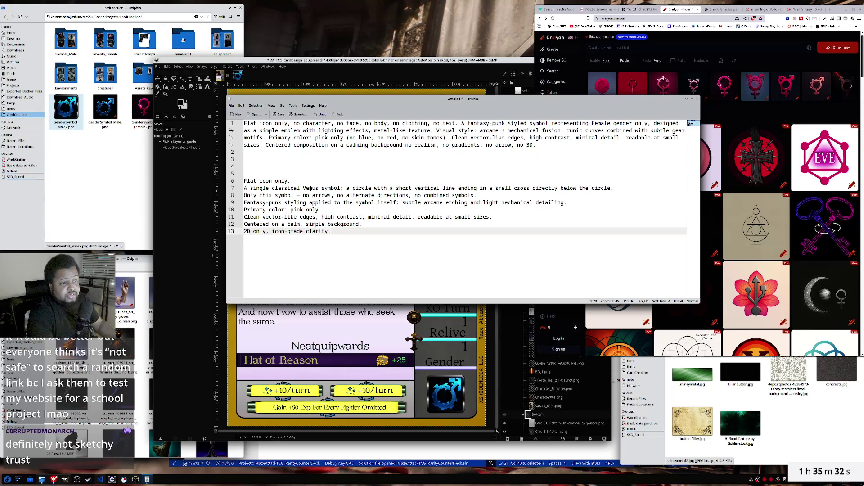
double_click(311, 188)
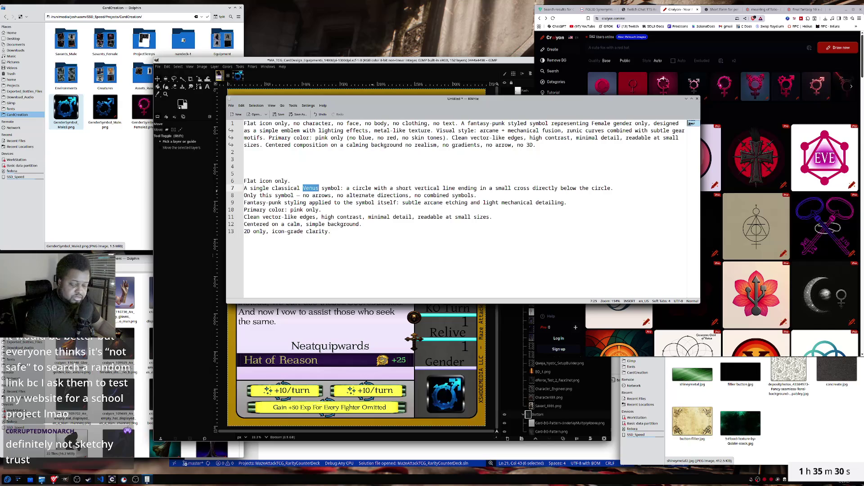
left_click(528, 125)
type("Venus")
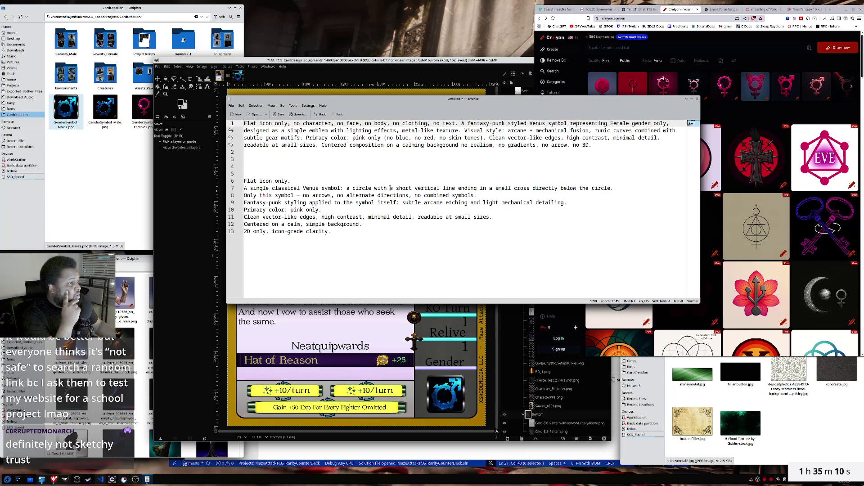
- Replace 'representing Female gender only' on line 1 with the small-cross description copied from line 7
left_click_drag(390, 188, 532, 191)
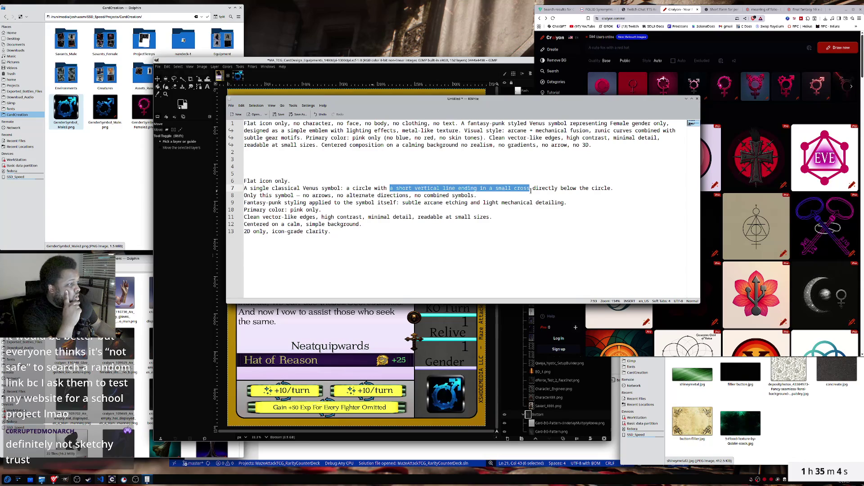
right_click(531, 191)
left_click(542, 201)
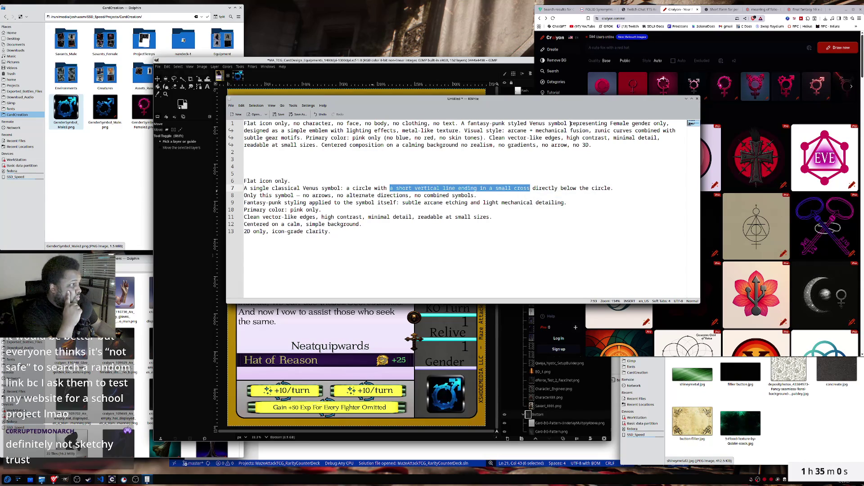
left_click_drag(571, 123, 668, 124)
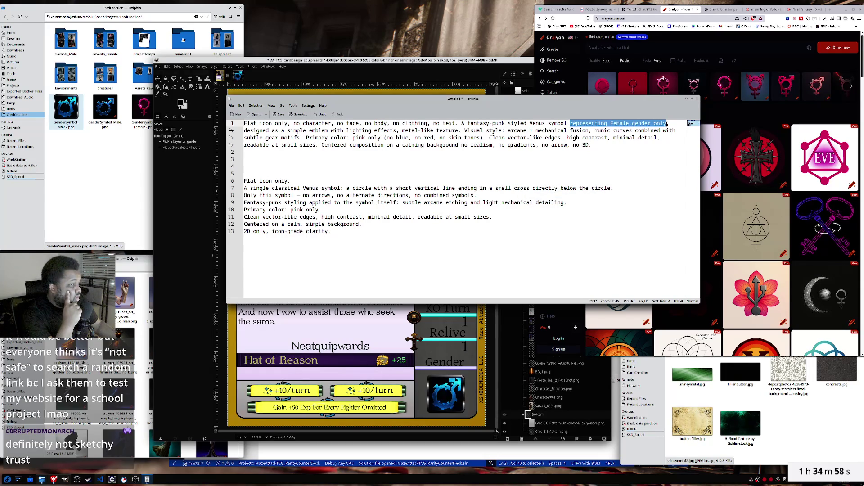
key("ctrl+v")
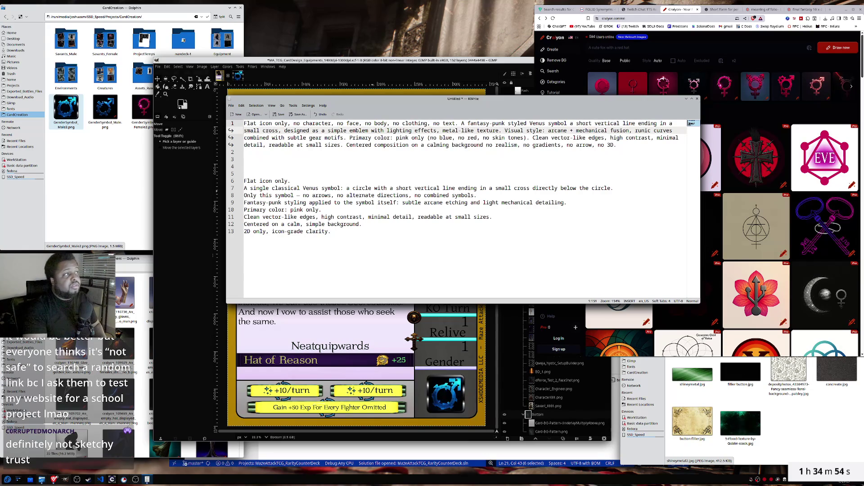
- Delete 'small' before 'cross' and 'short' before 'vertical' in the first prompt
key("BackSpace")
key("BackSpace")
key("BackSpace")
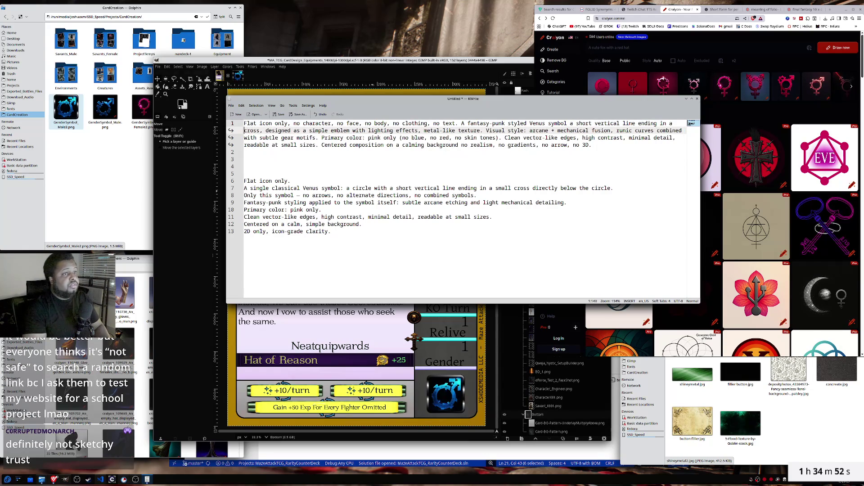
key("Left")
key("Left")
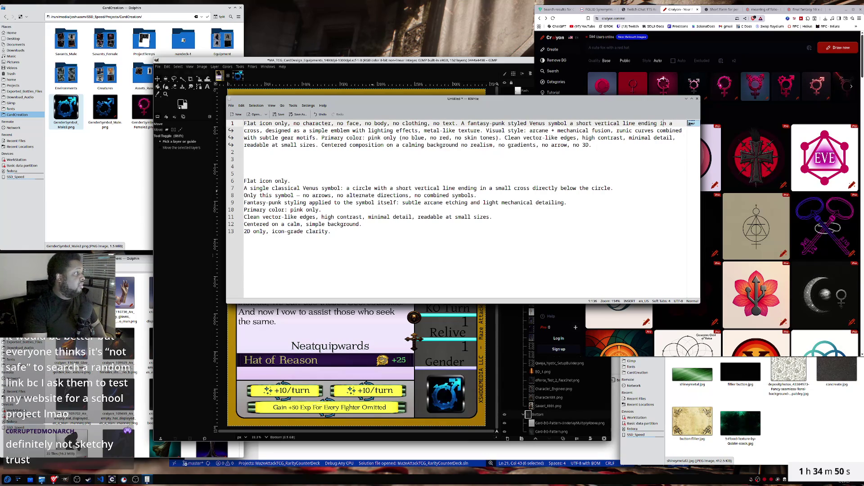
key("Left")
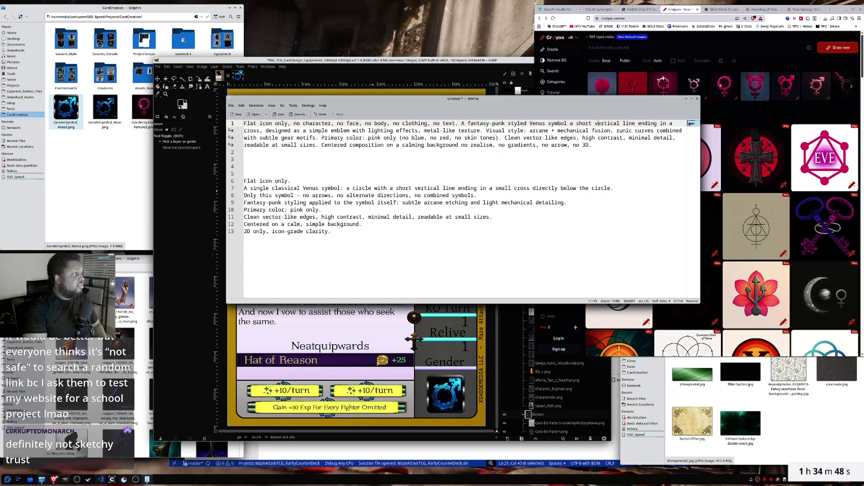
key("ctrl+shift+Left")
key("BackSpace")
key("Delete")
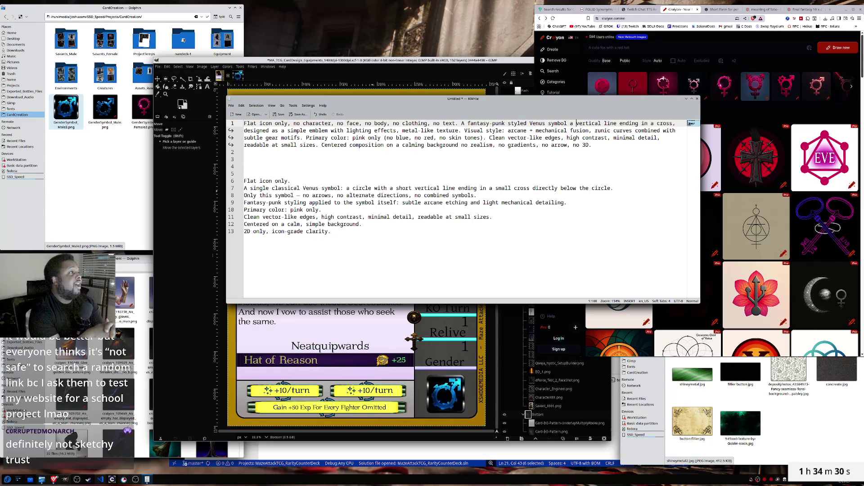
- Paste the revised first prompt paragraph into Craiyon's prompt box
double_click(602, 130)
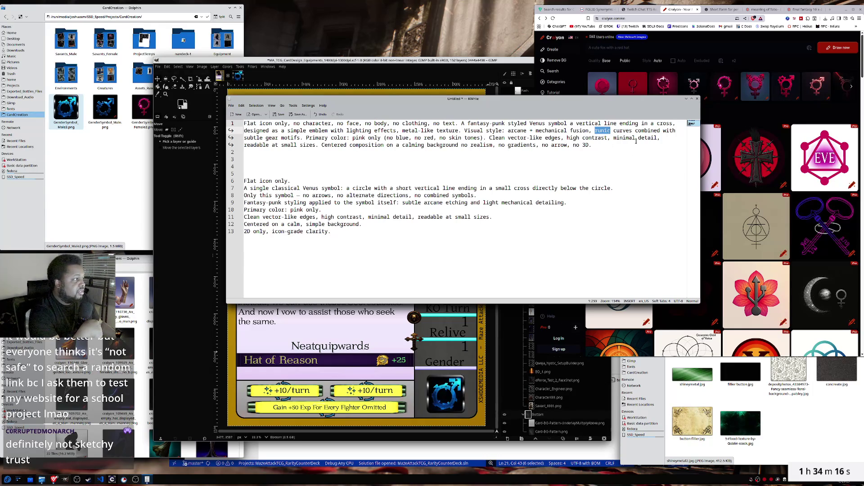
left_click_drag(604, 145, 244, 123)
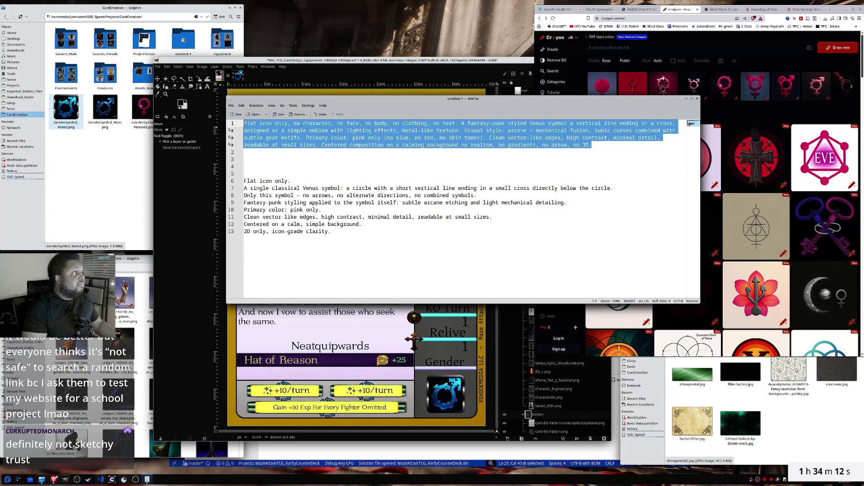
left_click(674, 47)
key("ctrl+v")
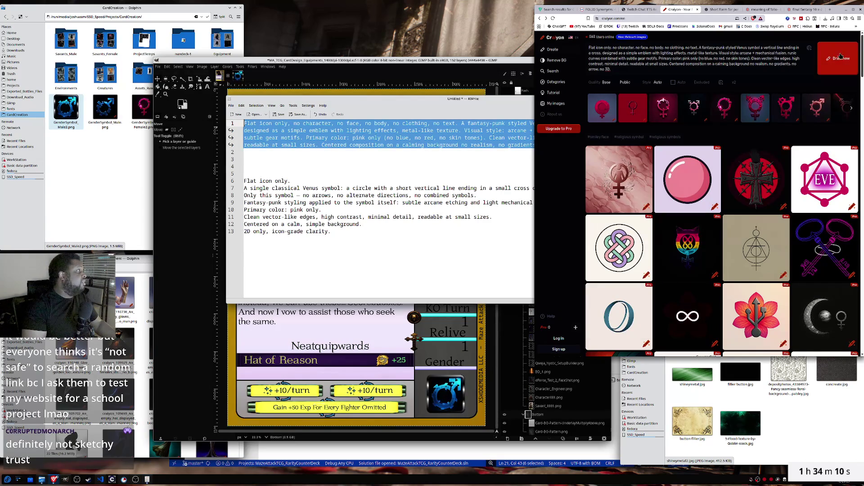
- Generate Craiyon images from the revised Venus prompt, pass the verification check, and open the pink metallic result
left_click(840, 57)
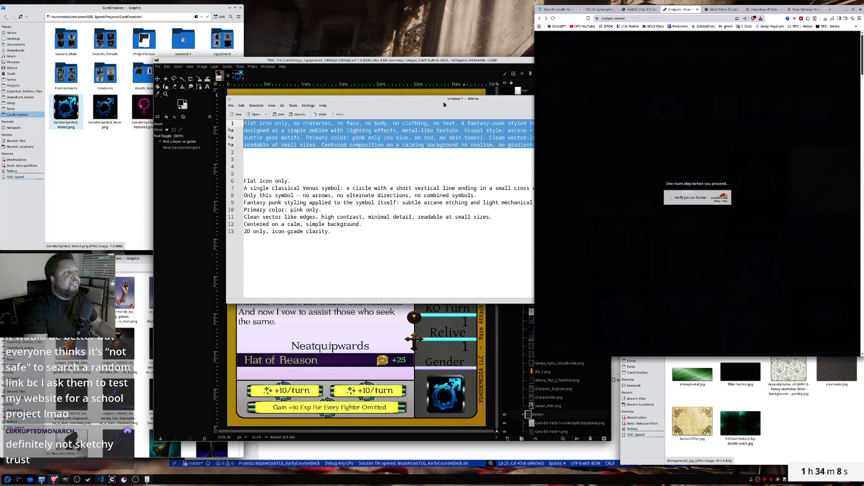
left_click_drag(494, 115, 450, 40)
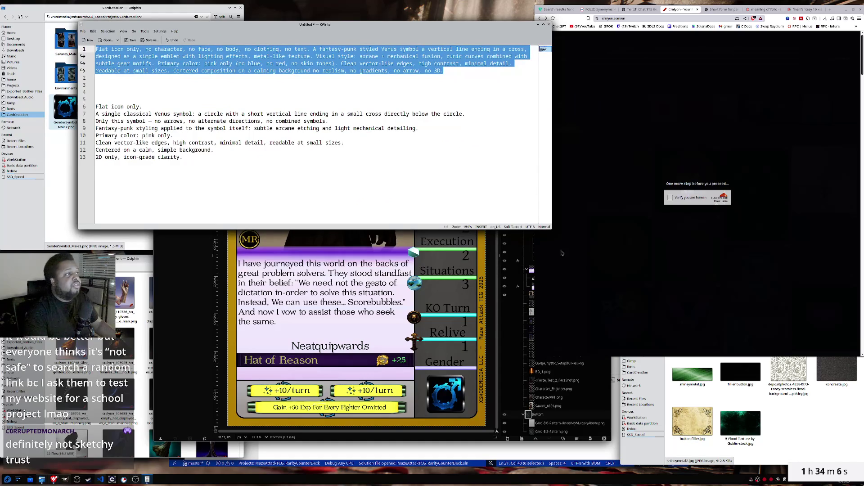
left_click_drag(552, 230, 511, 172)
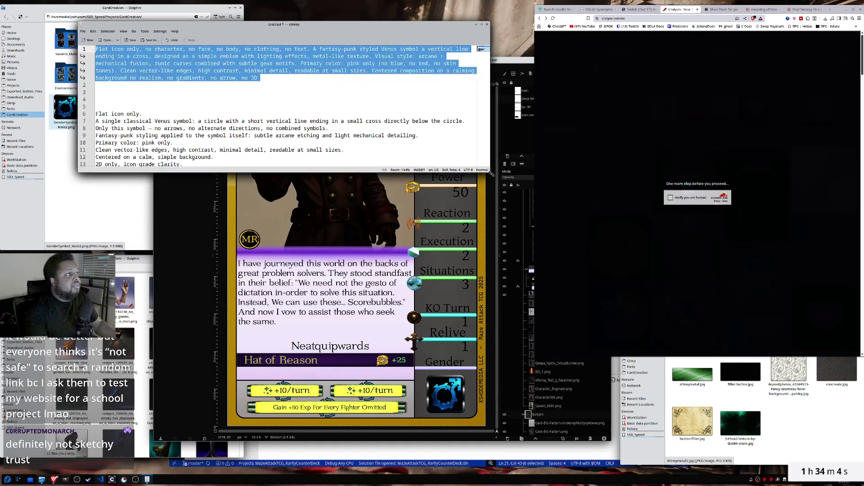
left_click(670, 198)
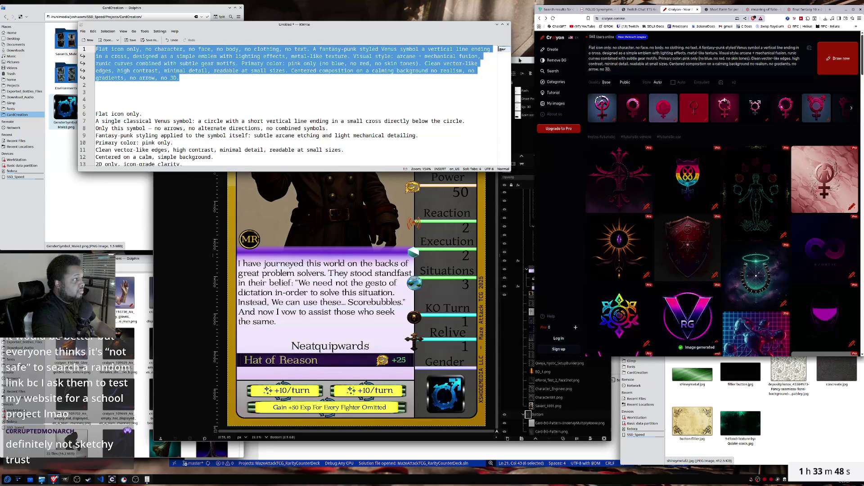
left_click(631, 112)
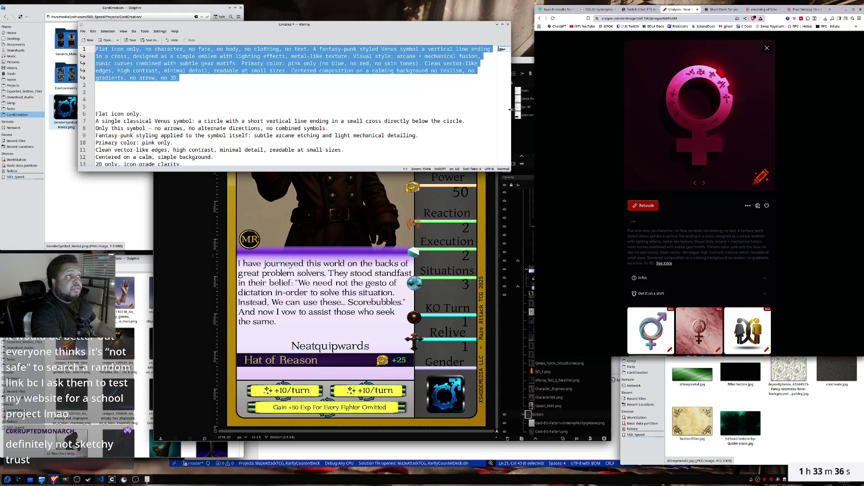
- Close Craiyon's enlarged image view to return to the gallery
left_click(407, 51)
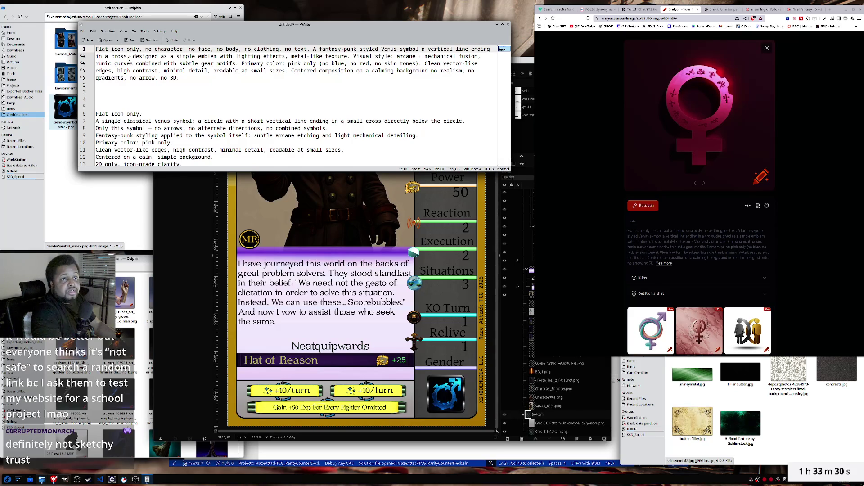
left_click_drag(130, 56, 384, 49)
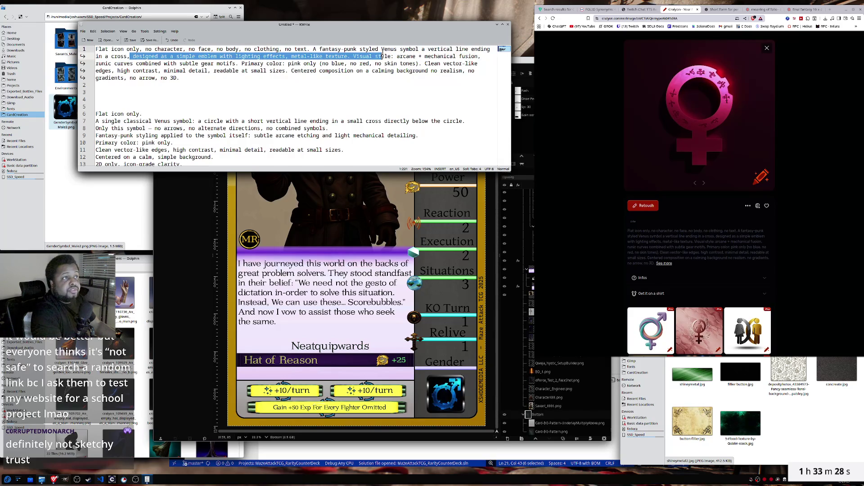
left_click(767, 48)
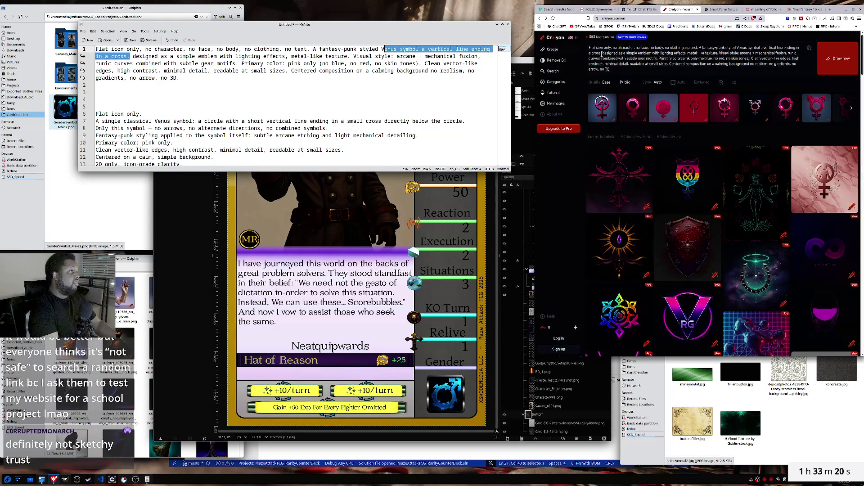
- Delete 'a vertical line ending in a cross' from the Craiyon prompt and regenerate
left_click_drag(603, 48, 602, 53)
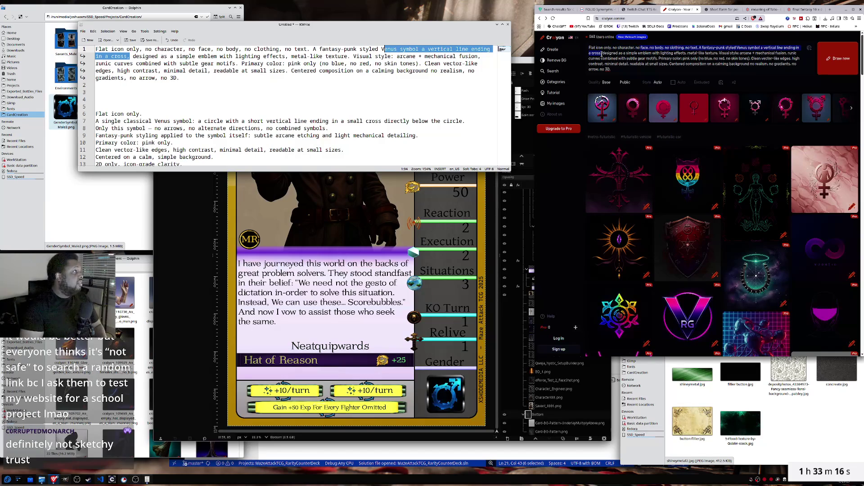
left_click_drag(665, 48, 602, 53)
left_click_drag(691, 48, 602, 53)
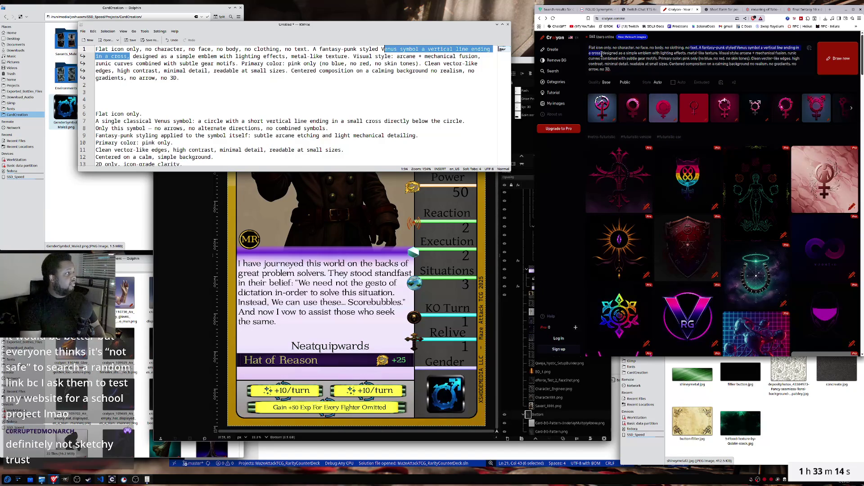
key("ctrl+shift+Right")
key("ctrl+shift+Right")
key("ctrl+shift+Right")
key("ctrl+shift+Right")
key("ctrl+shift+Right")
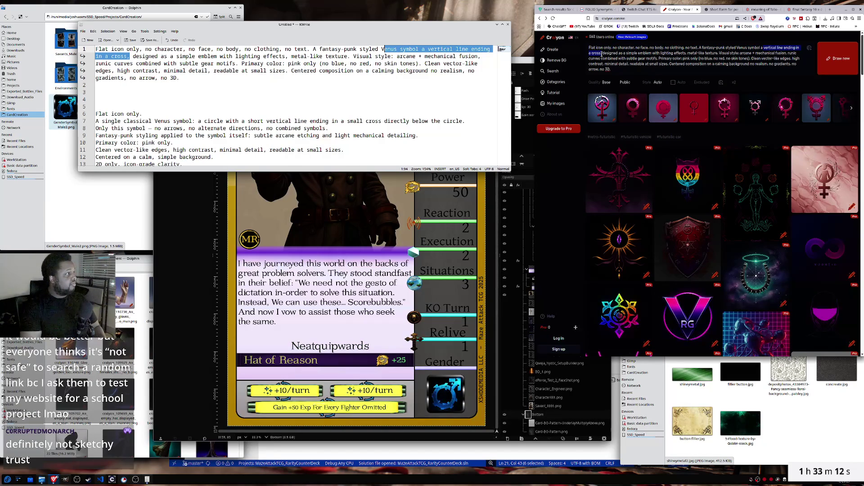
key("BackSpace")
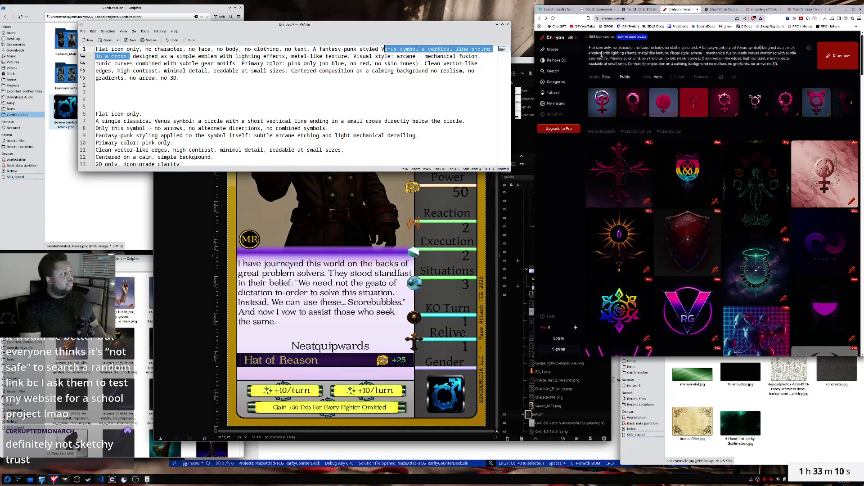
left_click(837, 56)
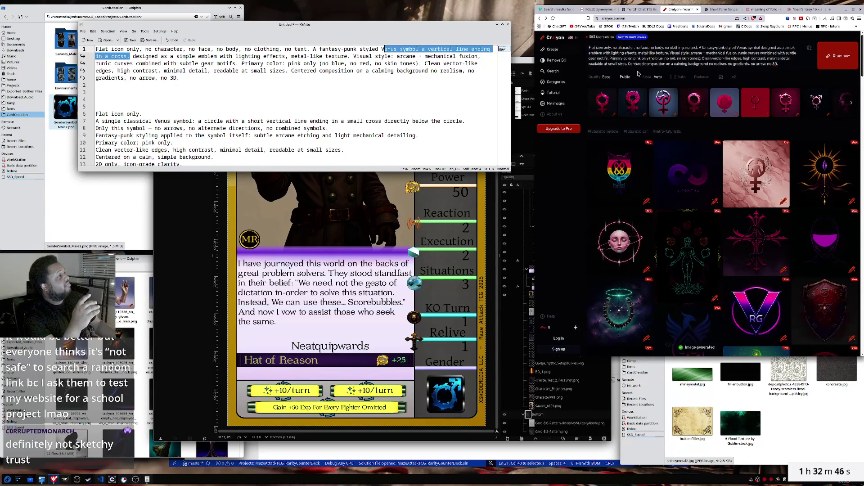
- Inspect several of the new pink Venus symbol results up close in Craiyon
left_click(603, 109)
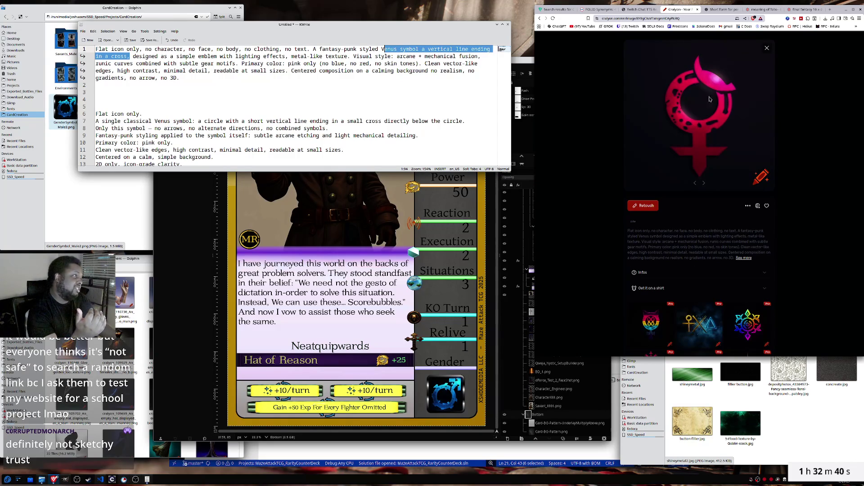
left_click(767, 48)
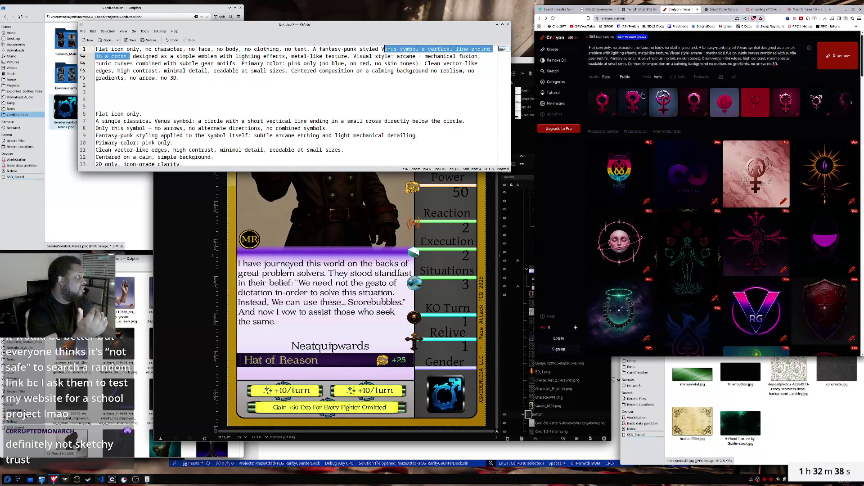
left_click(630, 99)
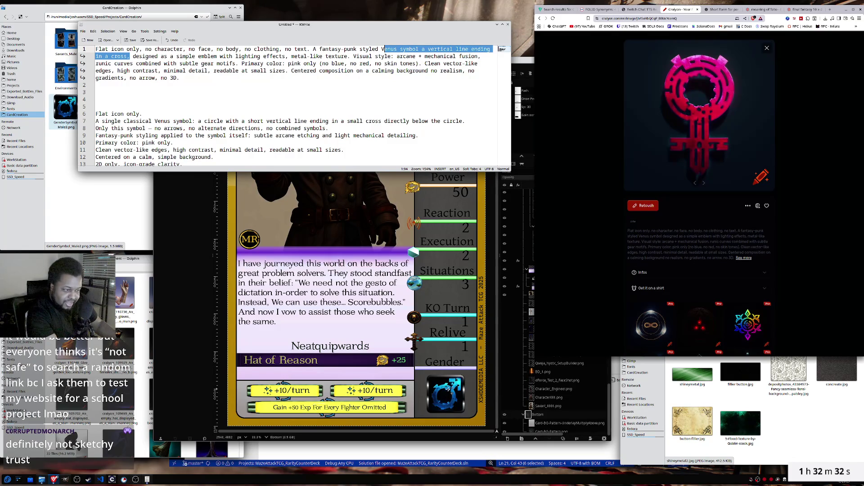
left_click(767, 49)
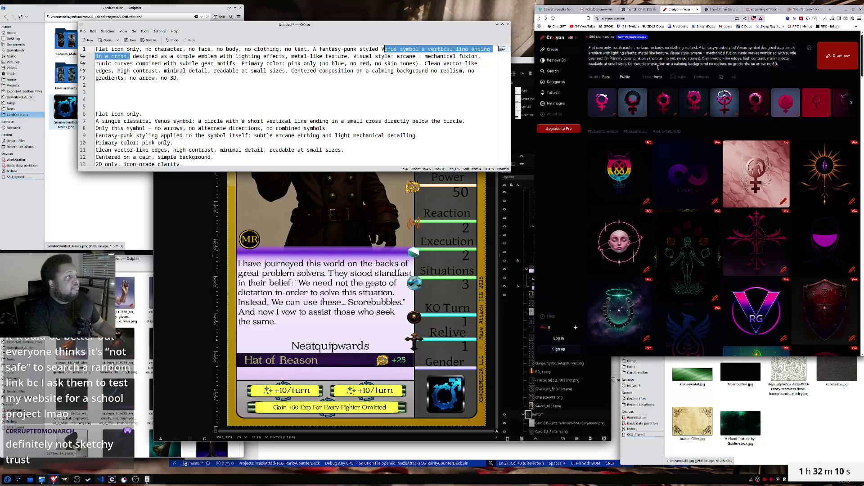
- Show the GenderSymbol_Male2 image in GIMP alongside the CardCreation folder in Dolphin
left_click(188, 243)
left_click(182, 261)
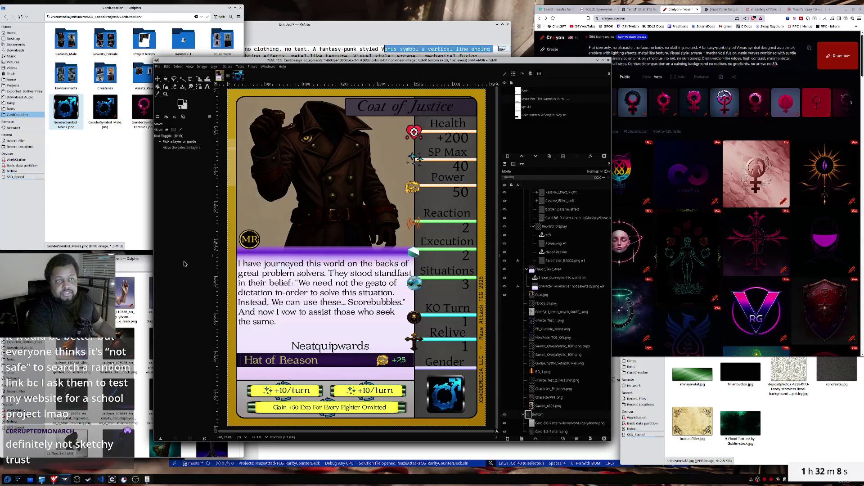
left_click(238, 75)
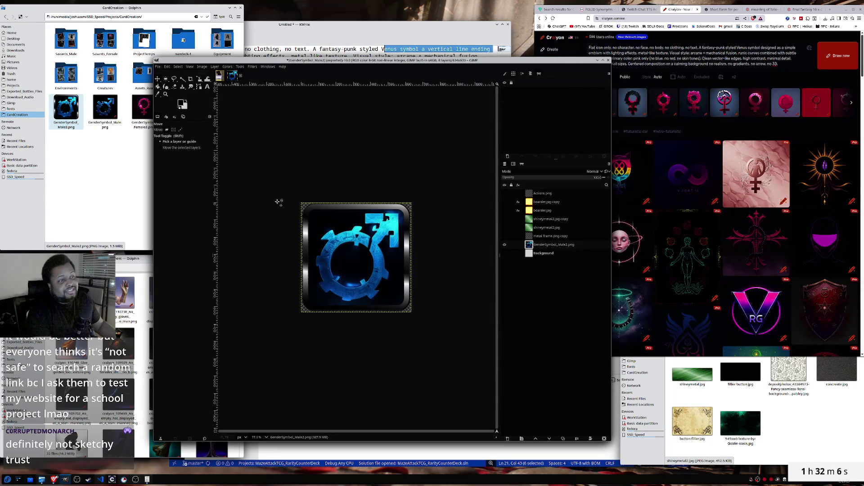
left_click(143, 170)
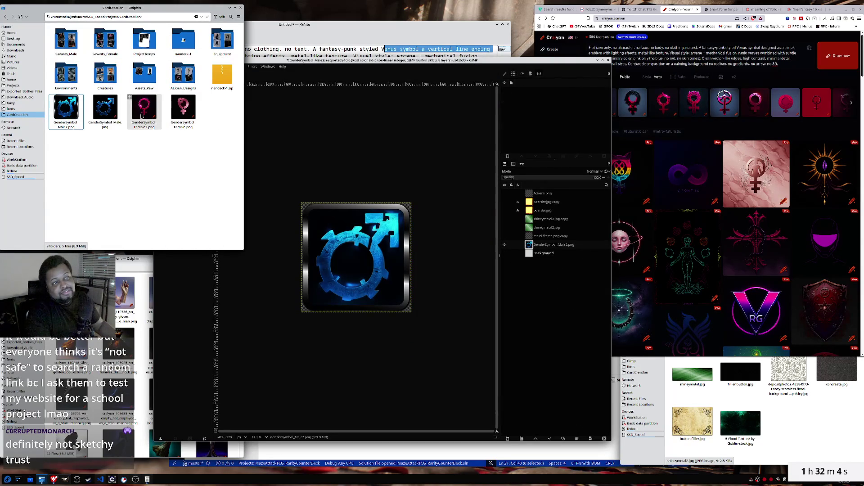